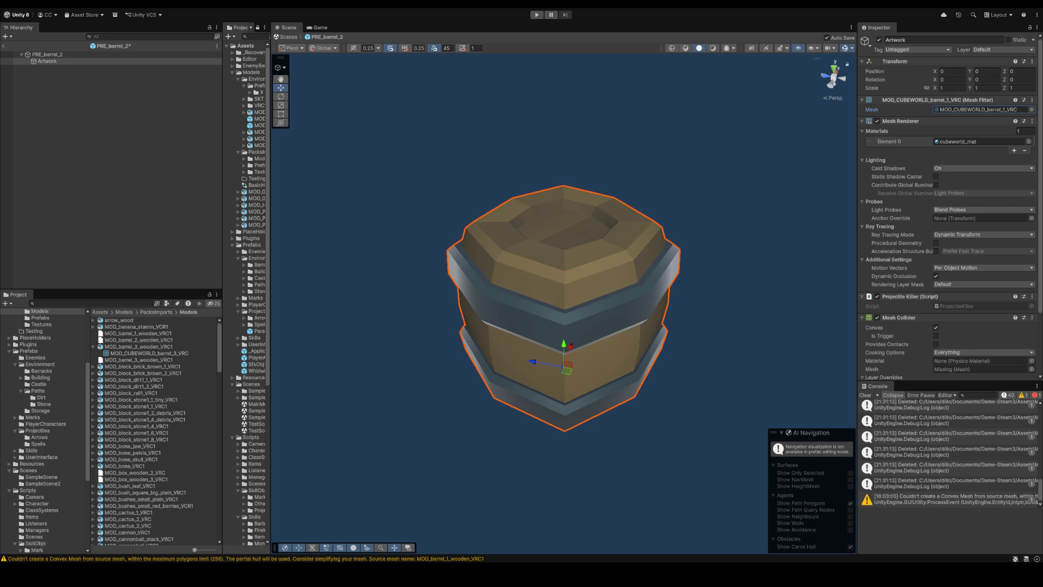
Step: Swap Artwork to the open-topped barrel mesh and browse the barrel_0/barrel_1 model assets
left_click(31, 113)
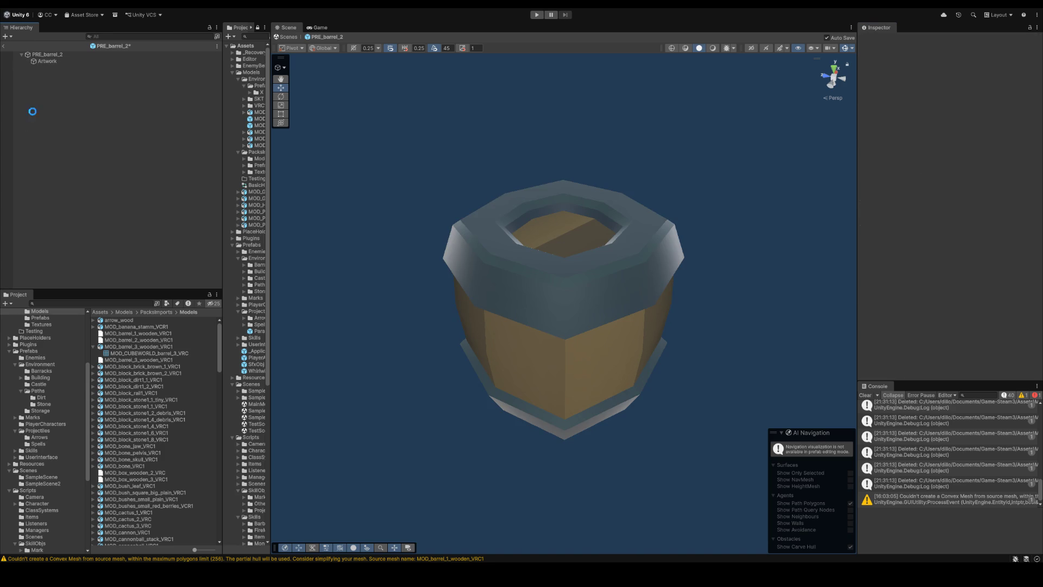
left_click(46, 61)
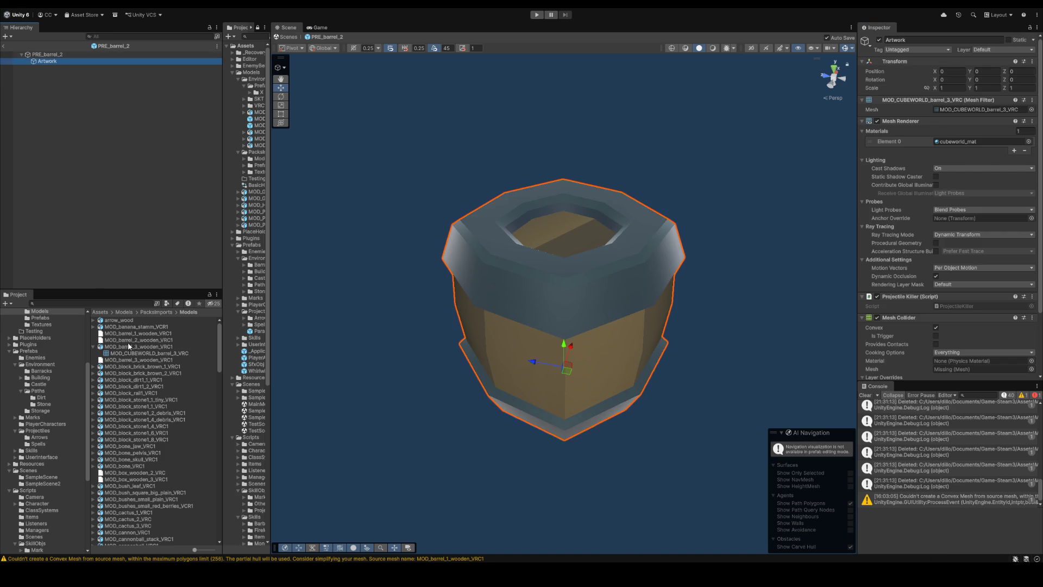
scroll(130, 346, "down", 3)
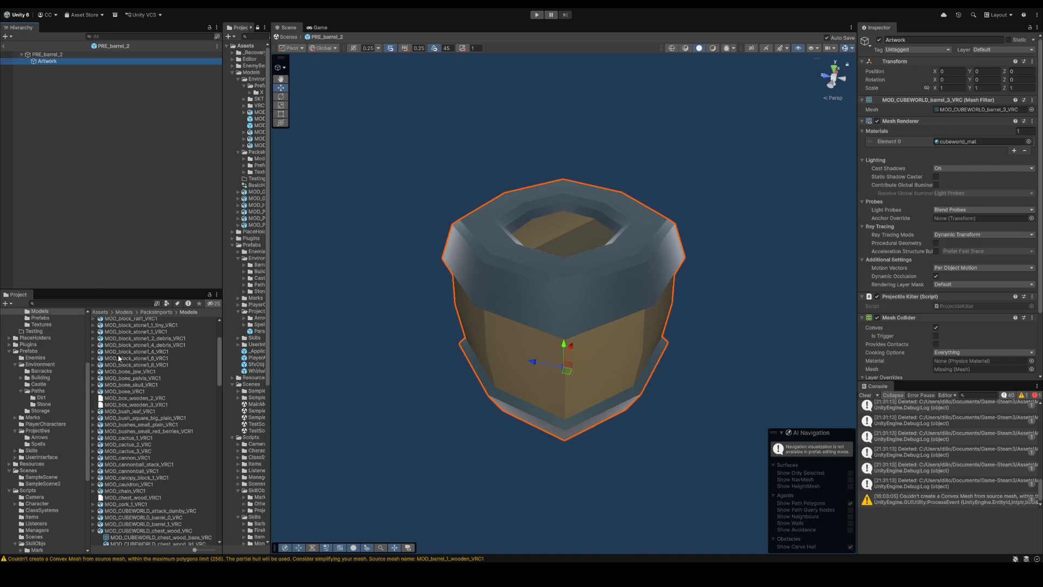
scroll(123, 363, "down", 3)
left_click(165, 473)
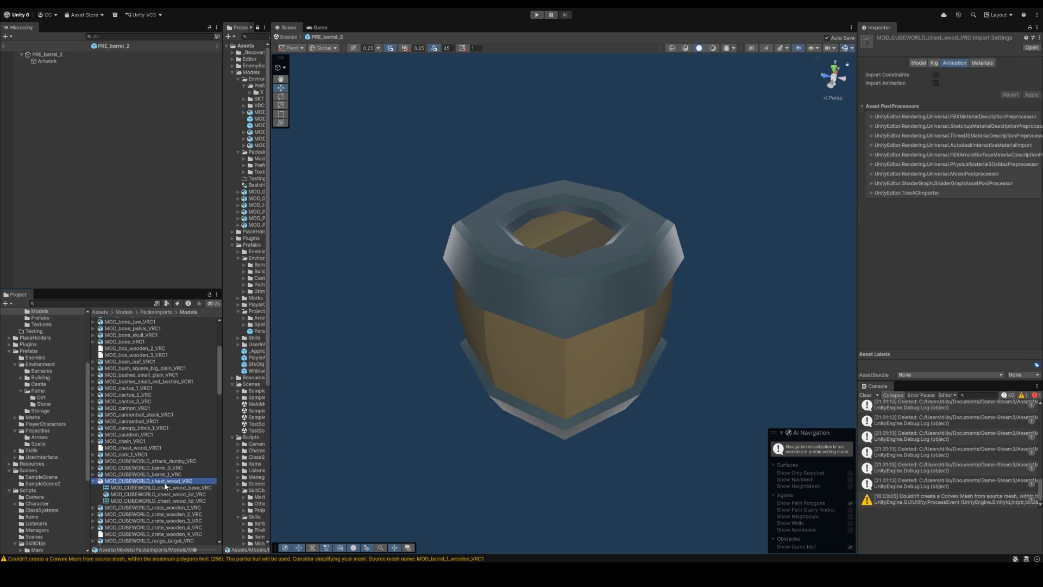
key("Up")
key("Right")
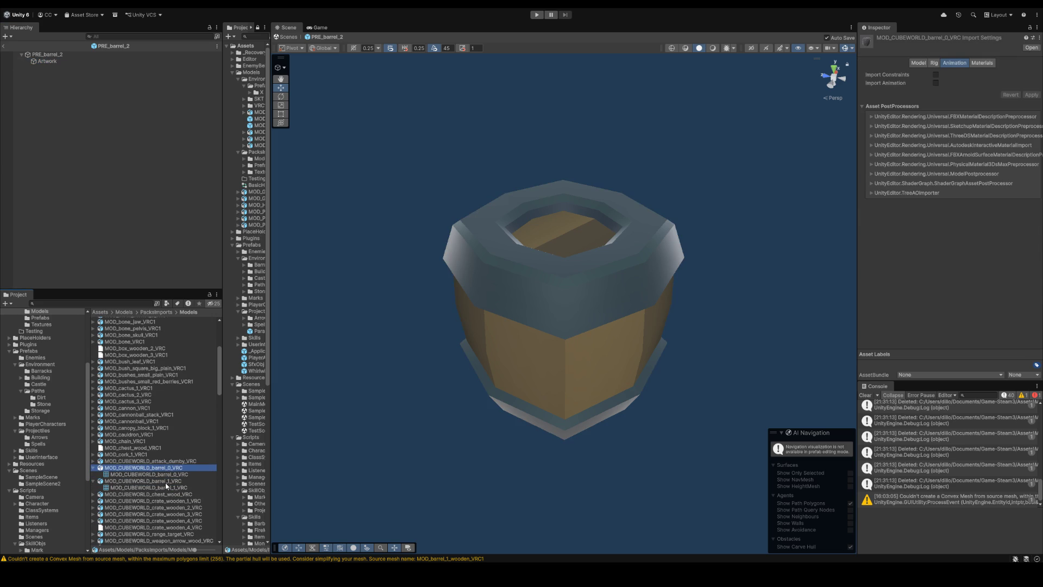
Step: Collapse the barrel models, reselect Artwork and ping its mesh asset in the Project
key("Left")
key("Down")
key("Left")
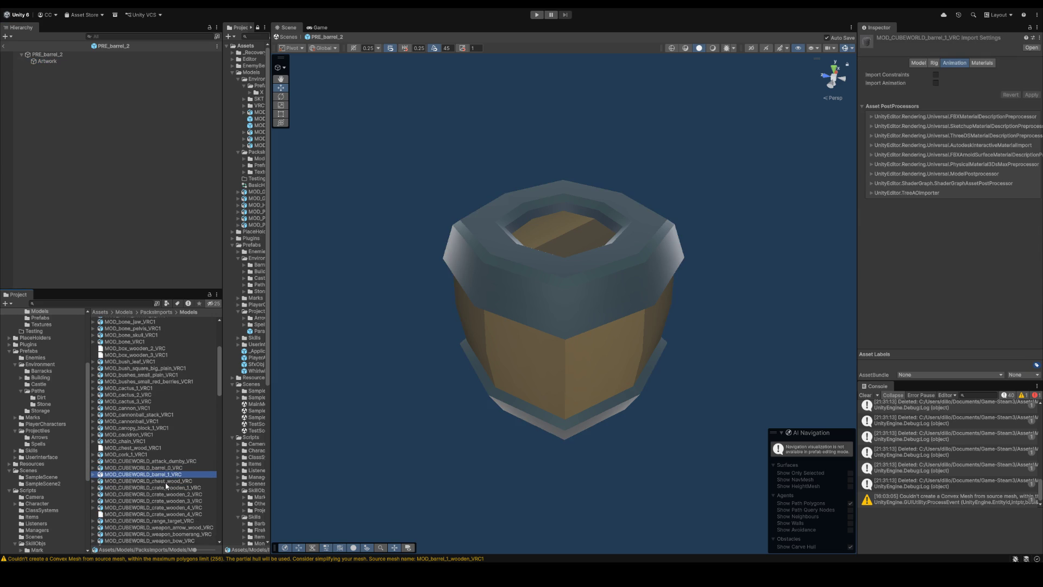
left_click(58, 59)
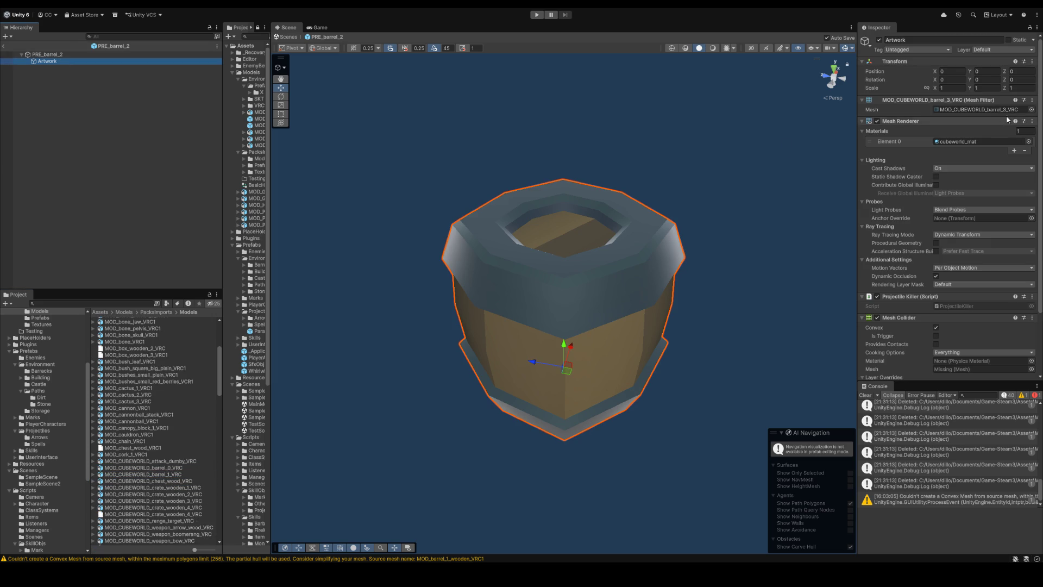
left_click(1006, 109)
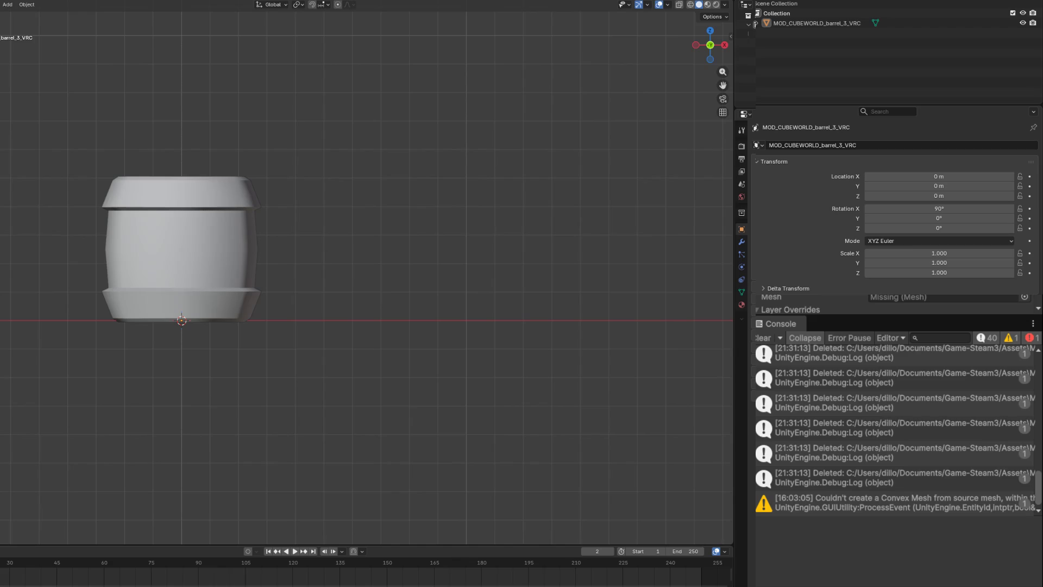
Step: In Blender, start renaming the MOD_CUBEWORLD_barrel_3_VRC barrel object in the Outliner
double_click(845, 23)
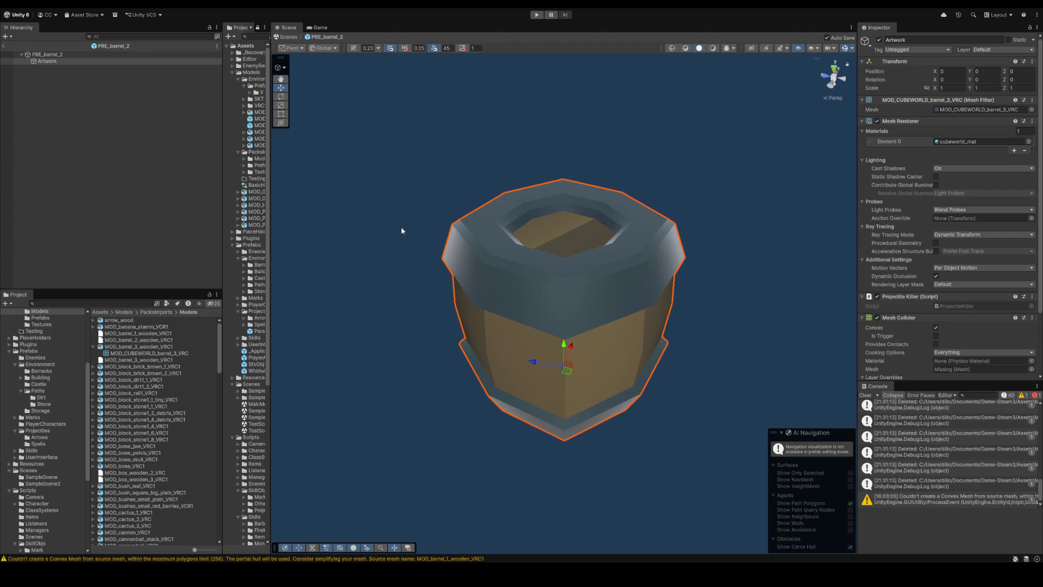
Step: Restore Artwork's mesh to MOD_CUBEWORLD_barrel_1_VRC and exit prefab mode back to the level
left_click(156, 197)
left_click(48, 54)
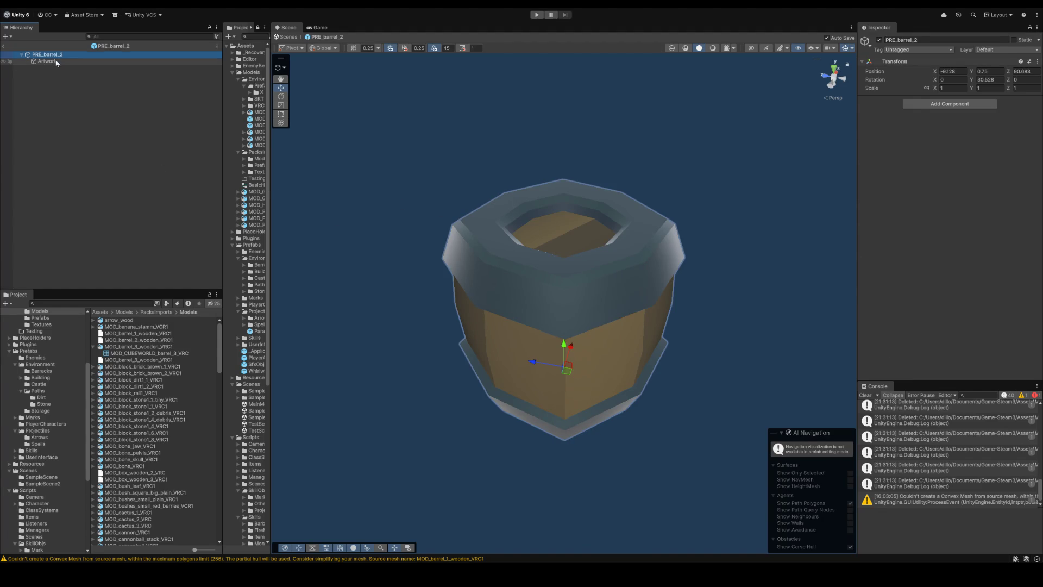
left_click(47, 61)
left_click(1031, 109)
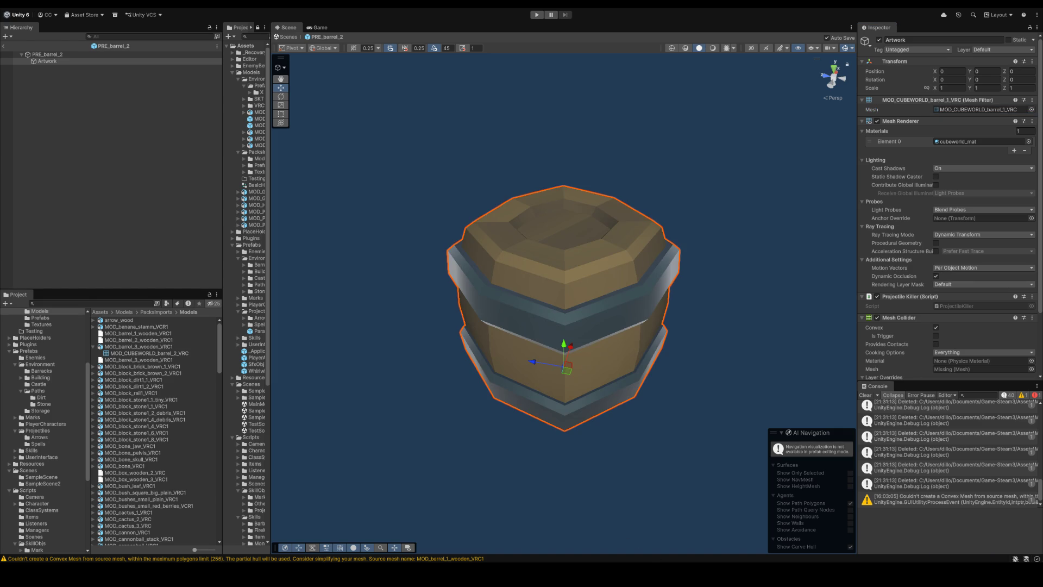
left_click(749, 277)
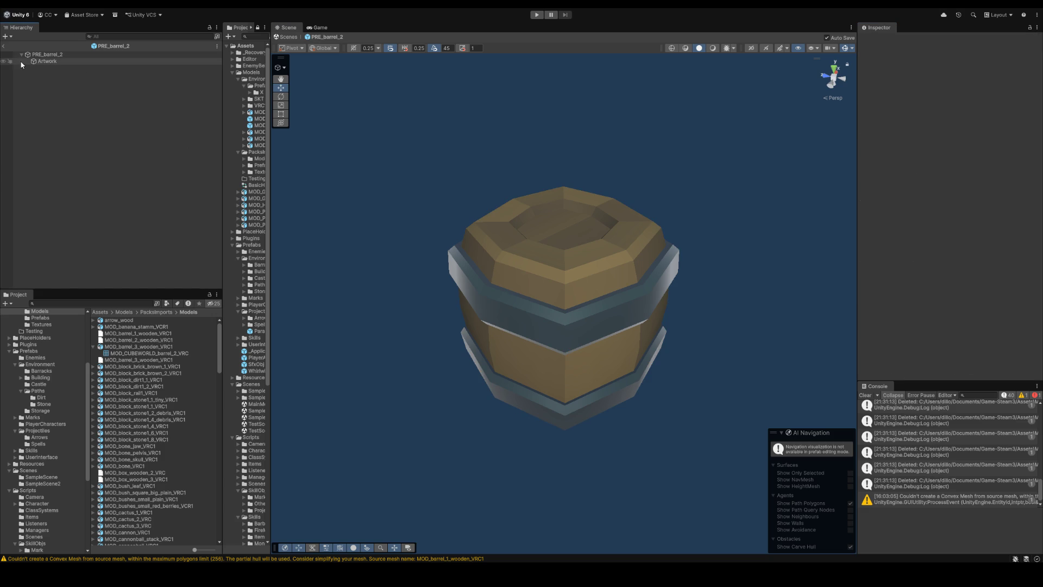
left_click(54, 54)
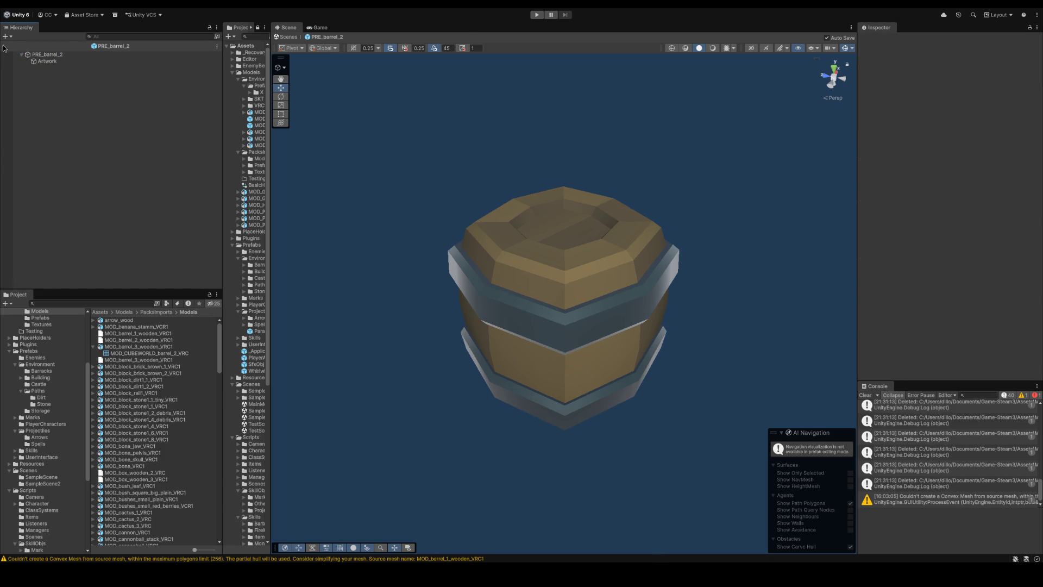
left_click(4, 46)
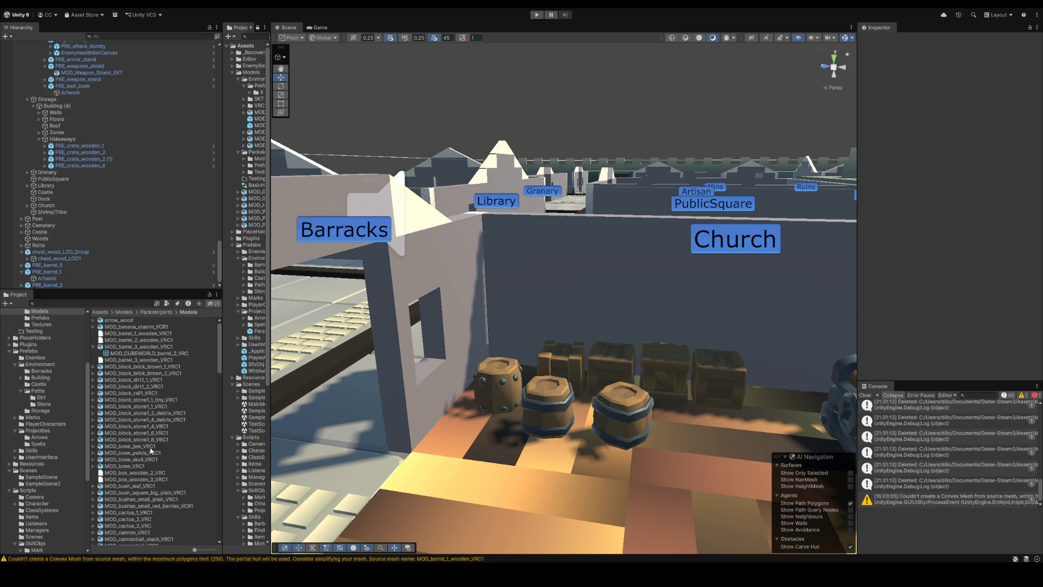
Step: Rename the MOD_barrel_3_wooden_VRC1 model asset to MOD_CUBEWORLD_barrel_2_VRC
left_click(153, 346)
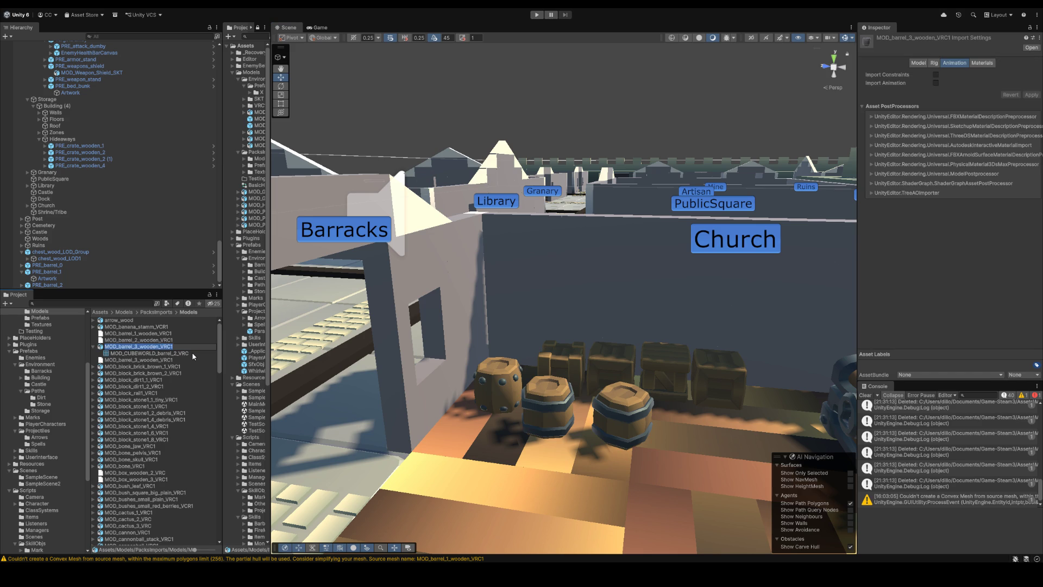
type("MOD_CUBEWORLD_barrel_1_VRC")
key("Left")
key("Left")
key("Left")
key("BackSpace")
type("2")
key("Return")
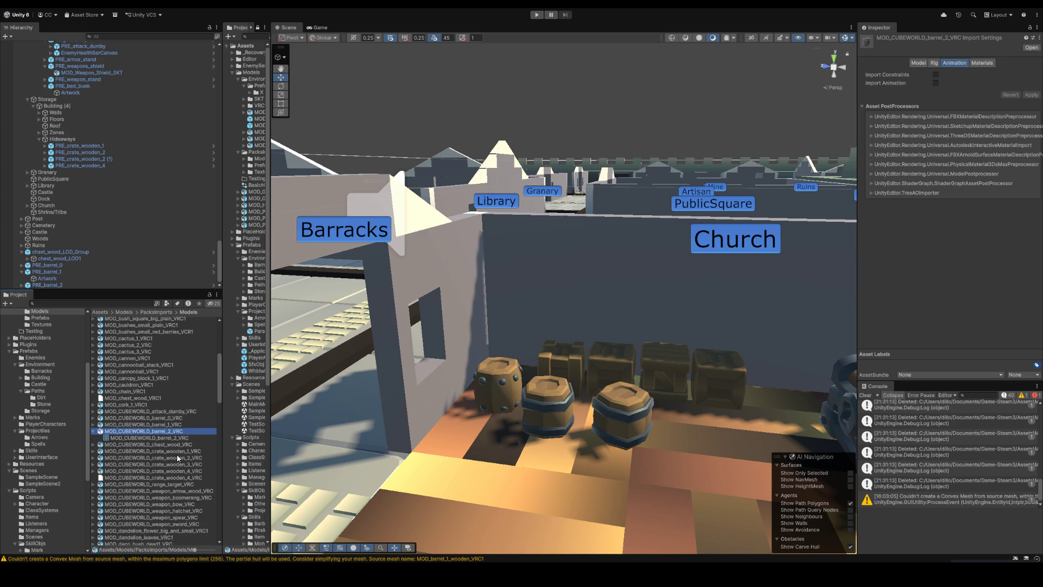
key("Left")
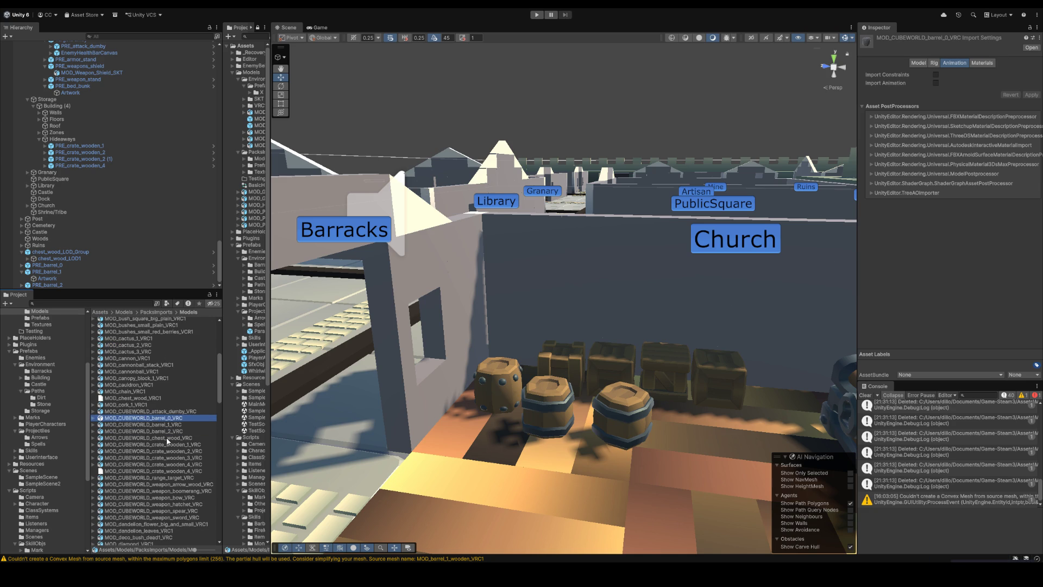
scroll(183, 381, "up", 2)
scroll(183, 381, "up", 3)
scroll(184, 382, "up", 2)
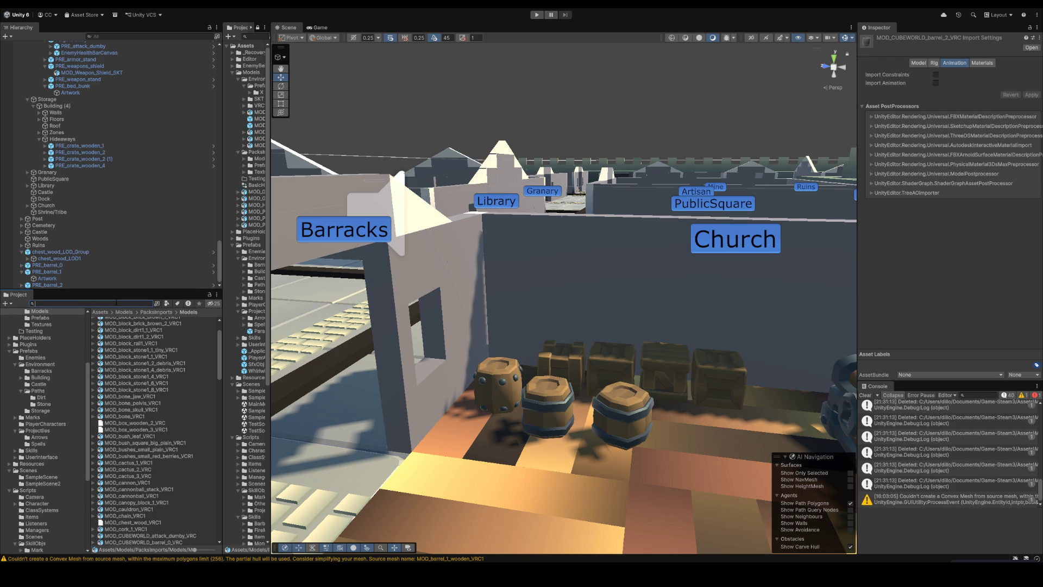
type("ta")
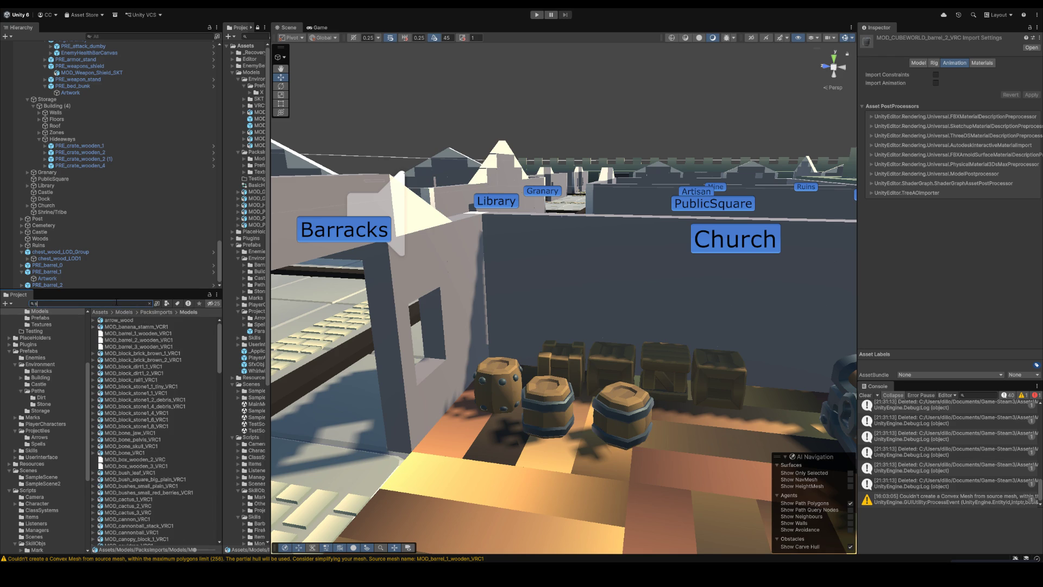
type("nd")
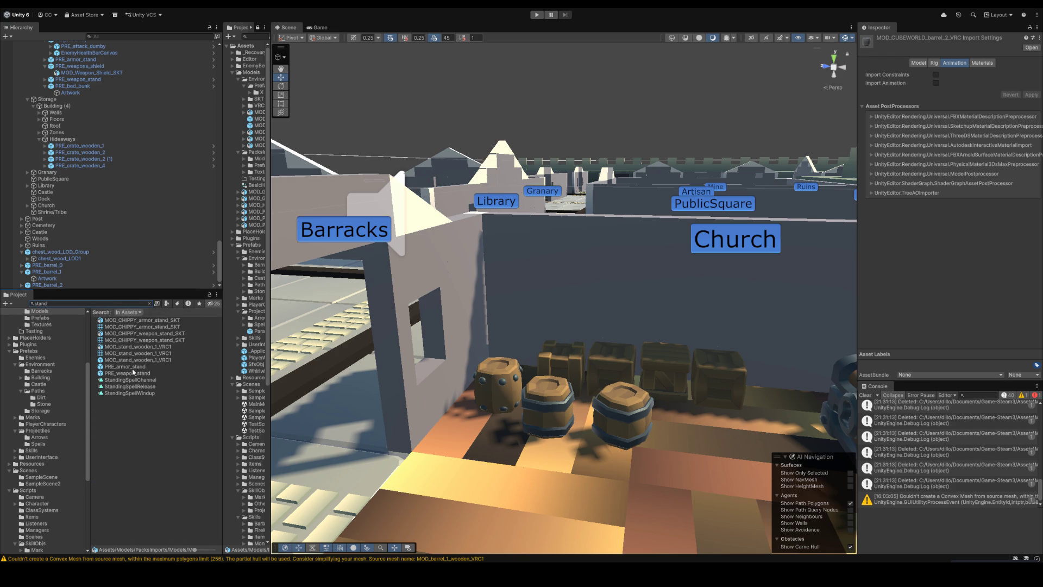
Step: Rename the MOD_stand_wooden_1_VRC1 prefab in Storage to PRE_barrel_stand
left_click(135, 372)
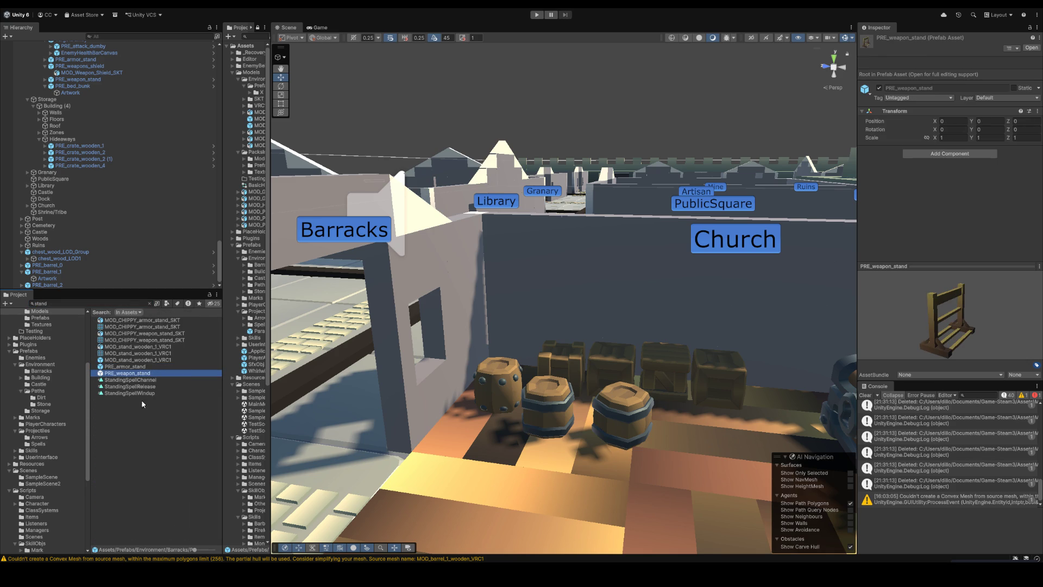
left_click(156, 365)
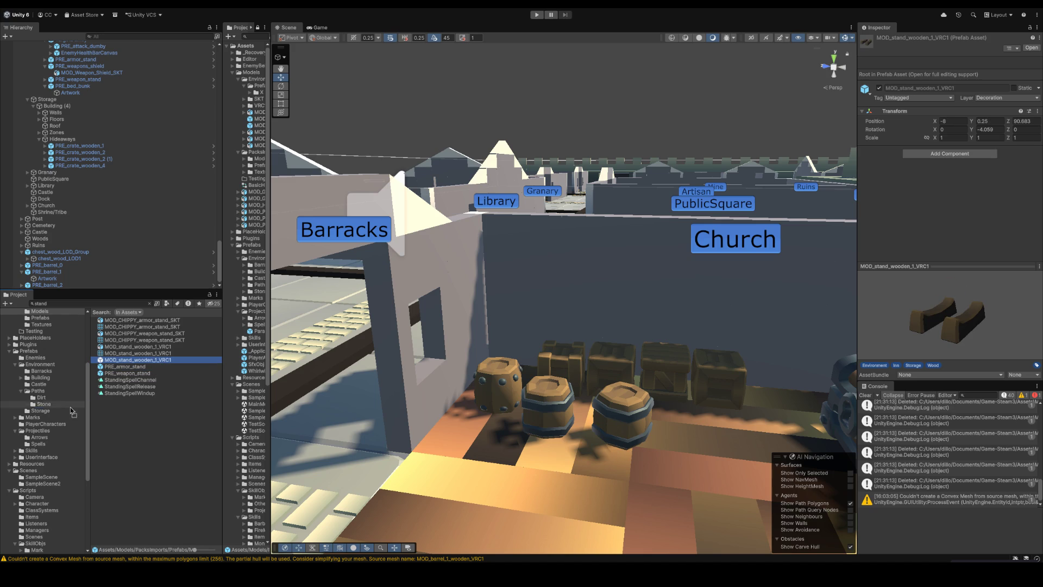
left_click(49, 411)
left_click(142, 322)
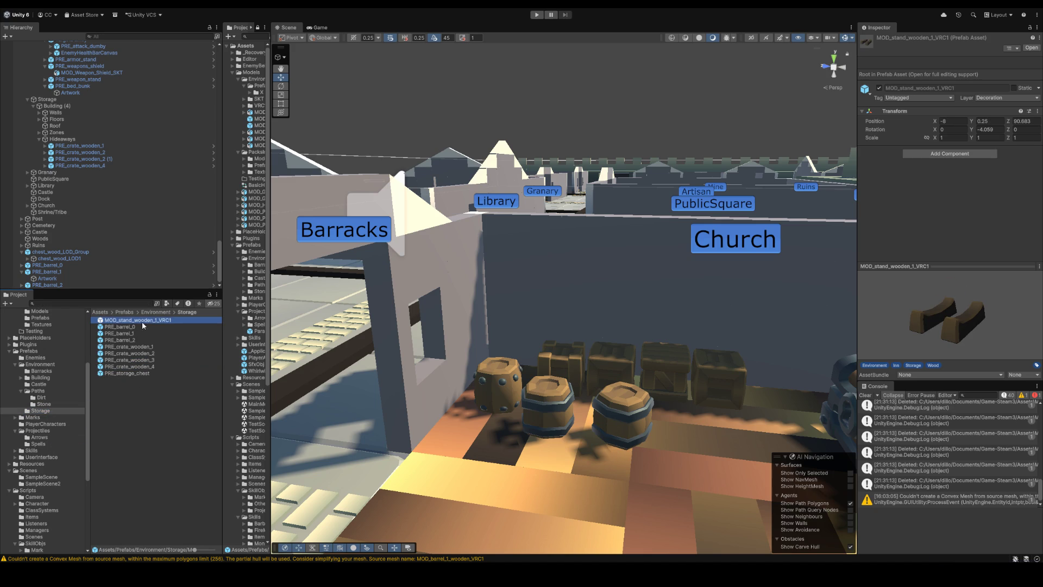
type("PRE_")
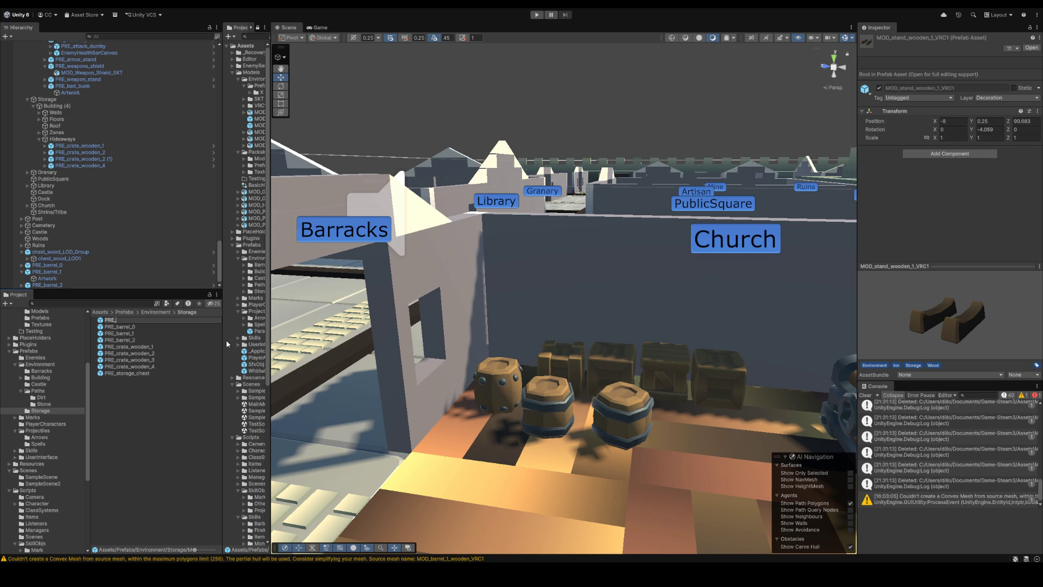
type("barrelstand")
key("Return")
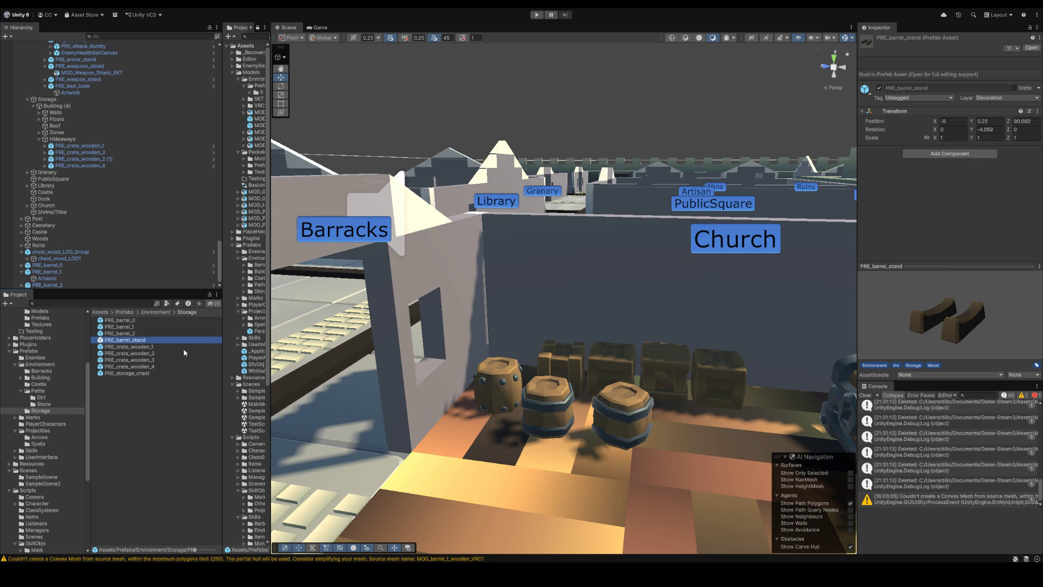
Step: Open PRE_barrel_stand for editing and rename its tavern_counter_part_LOD1 child to Artwork
double_click(165, 341)
left_click(114, 62)
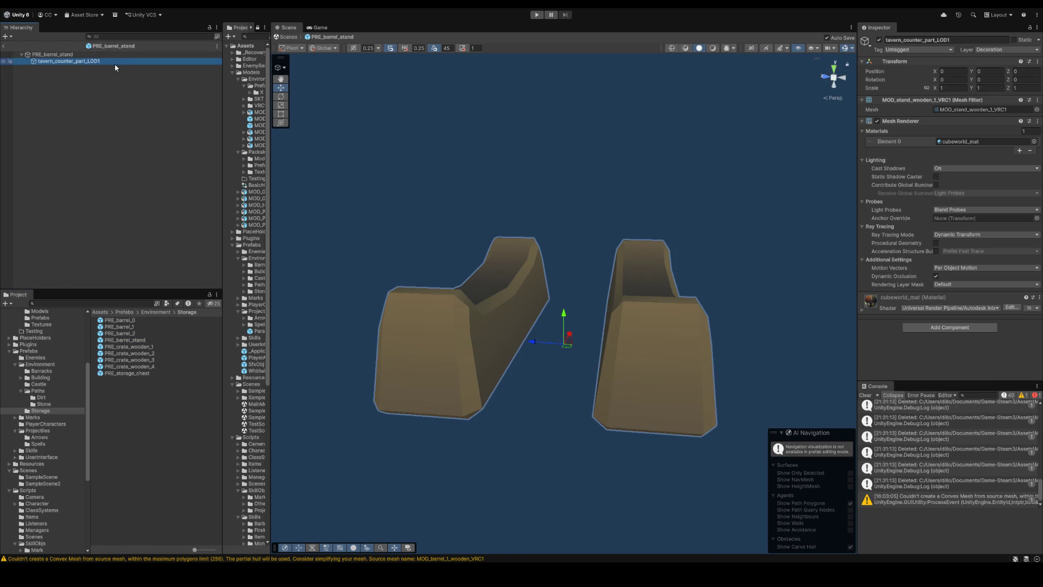
left_click(923, 40)
key("BackSpace")
type("Artwork")
key("Return")
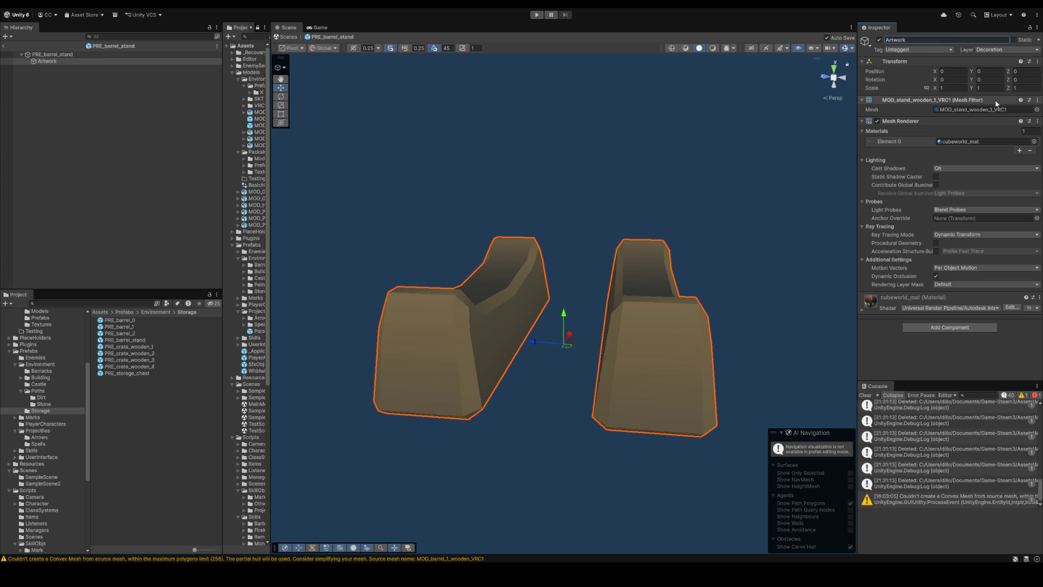
left_click(995, 109)
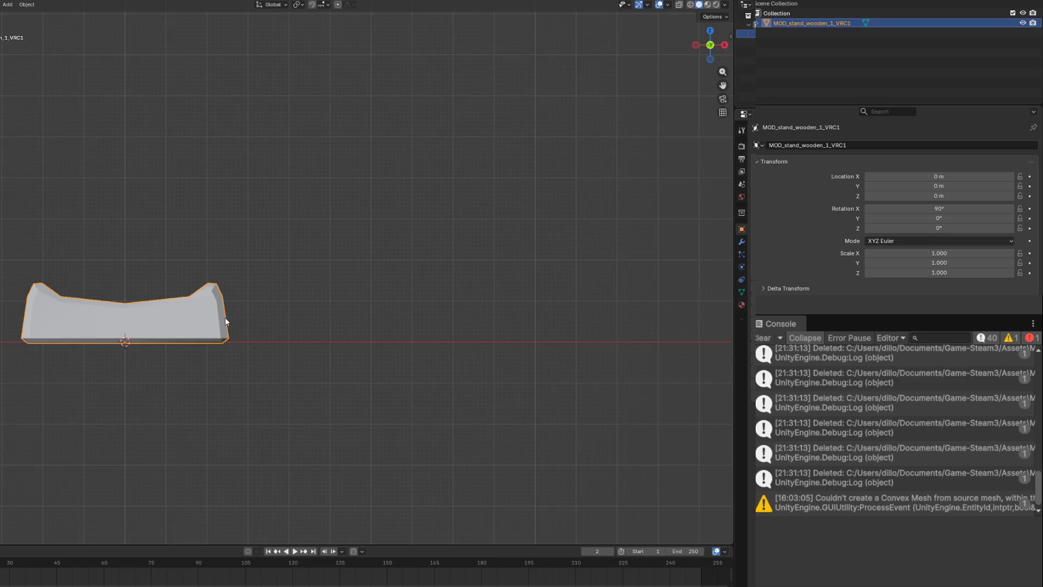
Step: Rename the Blender stand object to MOD_CUBEWORLD_barrel_stand_VRC and orbit to view it
double_click(814, 23)
type("MOD_CUBEWORLD_barrel_1_VRC")
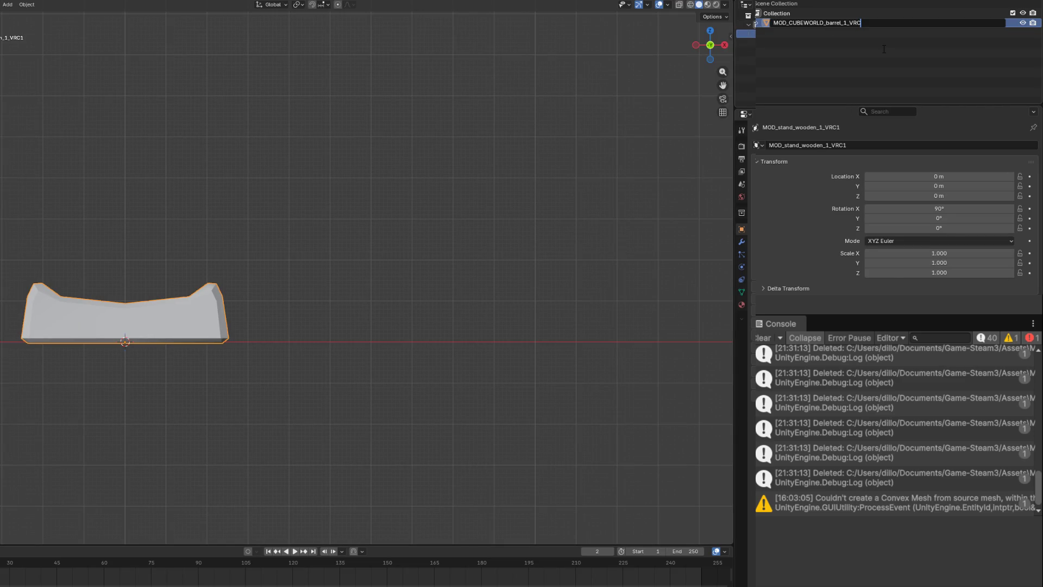
key("Left")
key("Left")
key("Left")
key("Delete")
type("stand")
key("Return")
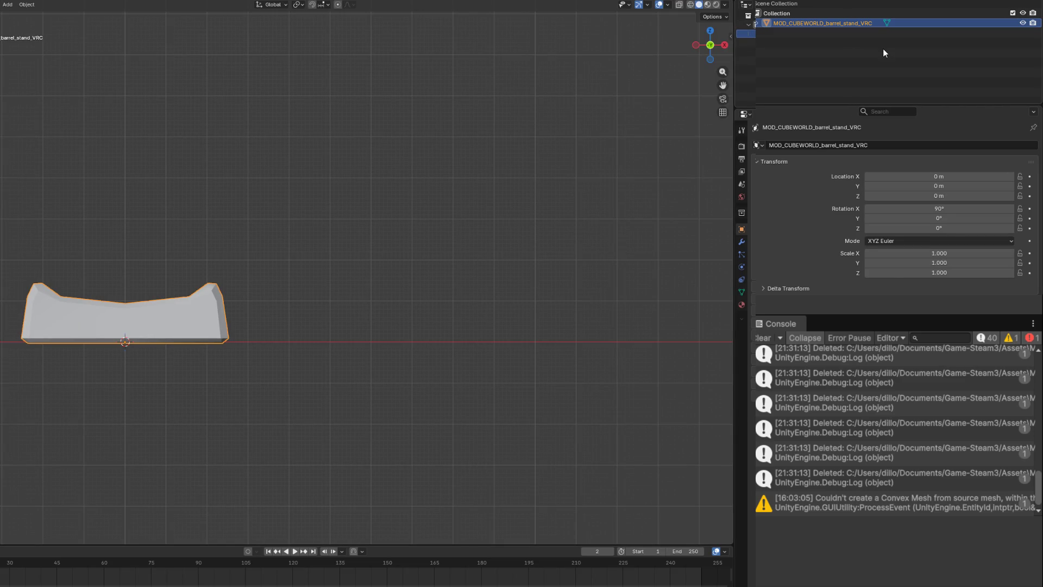
left_click_drag(597, 208, 464, 241)
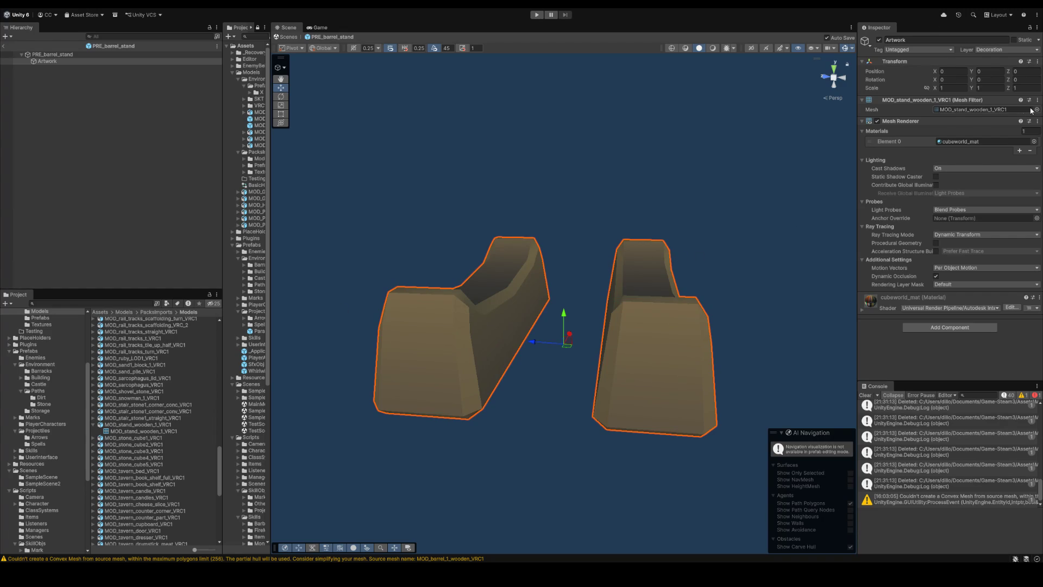
scroll(666, 191, "up", 1)
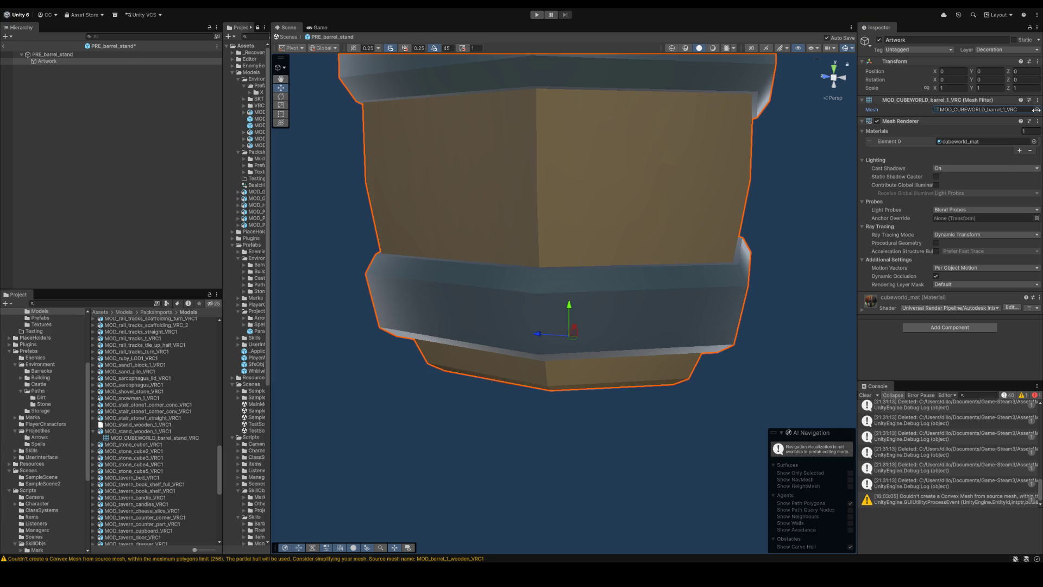
Step: Assign the barrel_stand_VRC mesh to the stand's Artwork and return to the full town scene
key("Down")
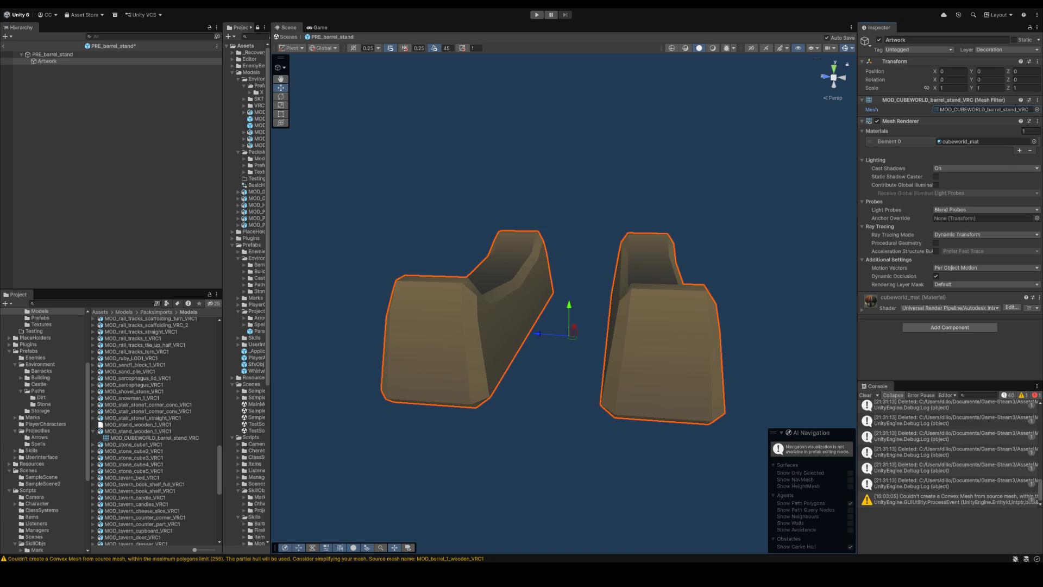
left_click(154, 118)
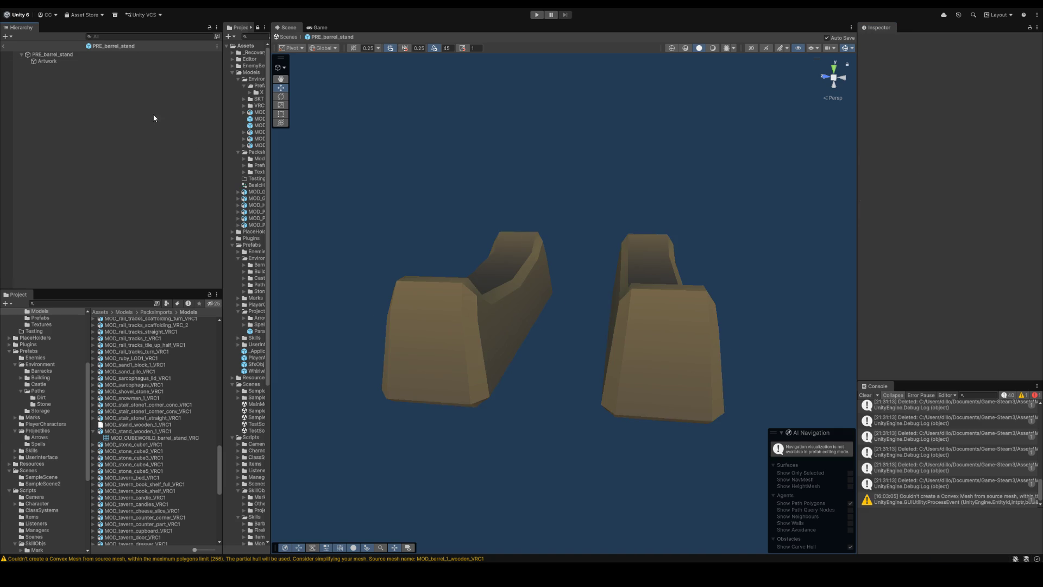
left_click(47, 61)
left_click(7, 46)
Step: Rename the wooden stand model asset to MOD_CUBEWORLD_barrel_stand_VRC
left_click(111, 301)
left_click(134, 432)
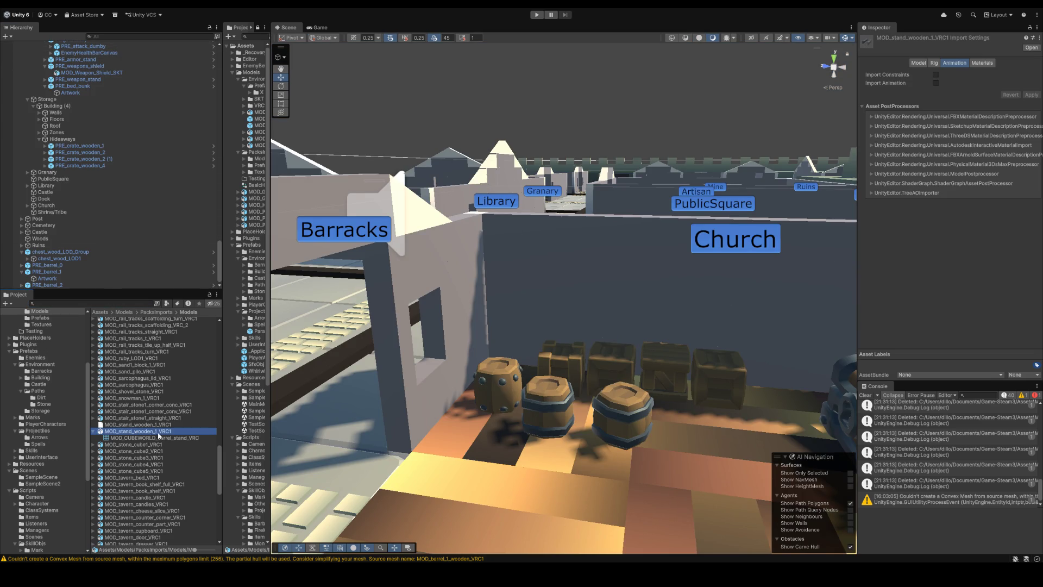
key("F2")
type("MOD_CUBEWORLD_barrel_1_VRC")
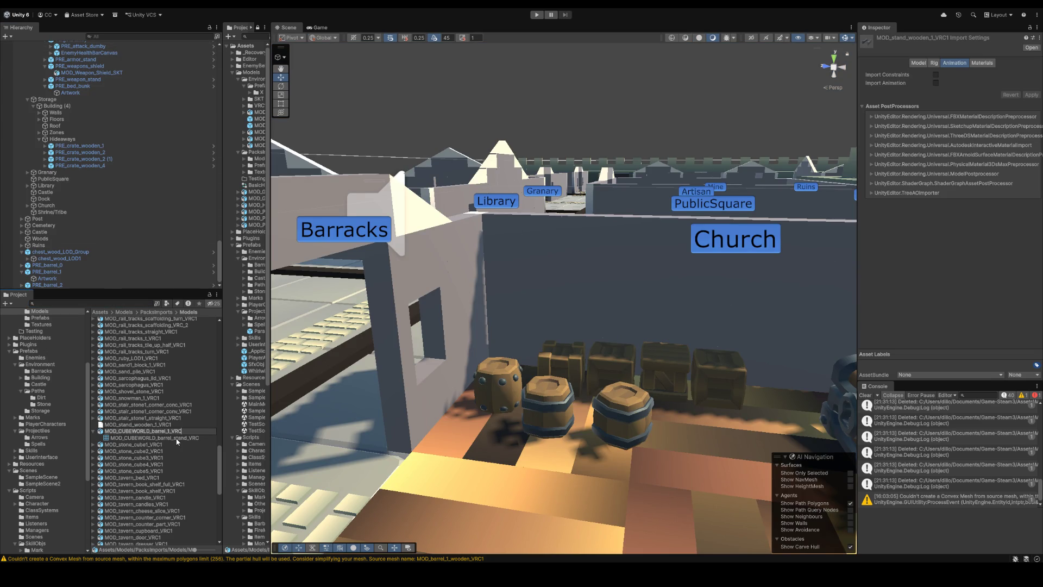
key("BackSpace")
type("ST")
key("BackSpace")
key("BackSpace")
type("stand")
key("Return")
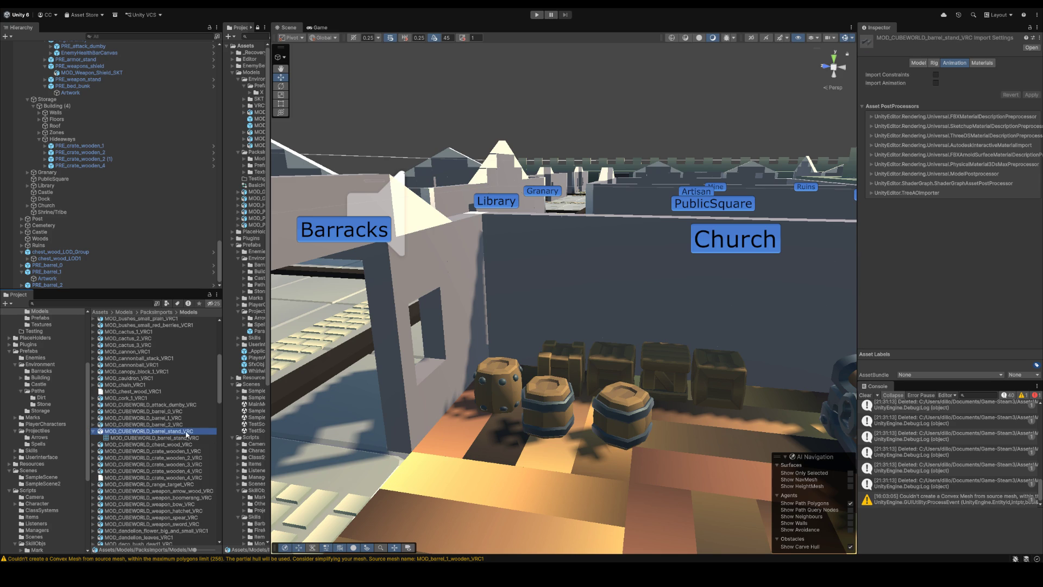
left_click(41, 411)
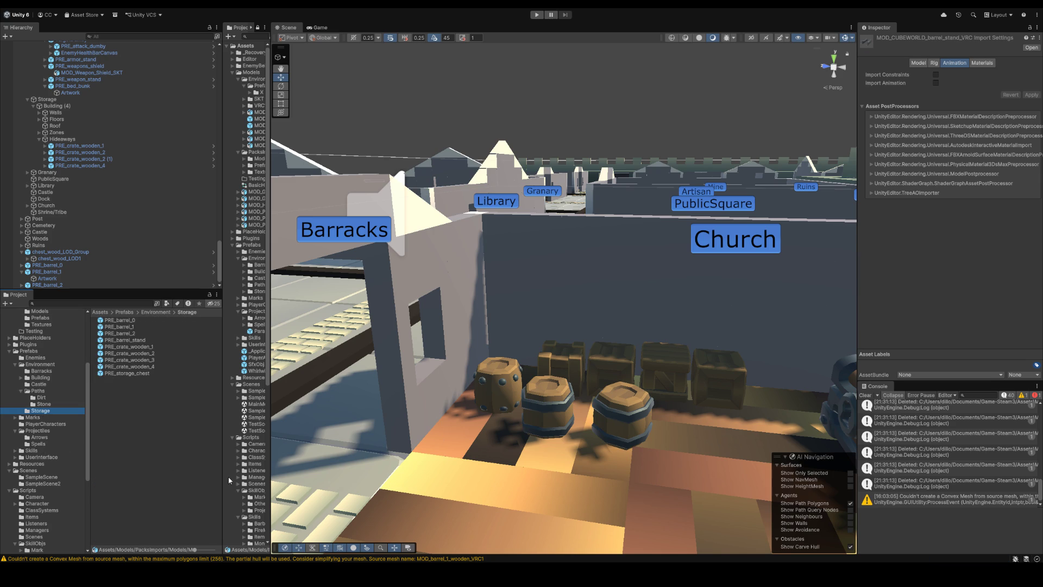
Step: Place a PRE_barrel_stand in the storage room beside the barrels, discarding a test chest
left_click_drag(128, 373, 559, 487)
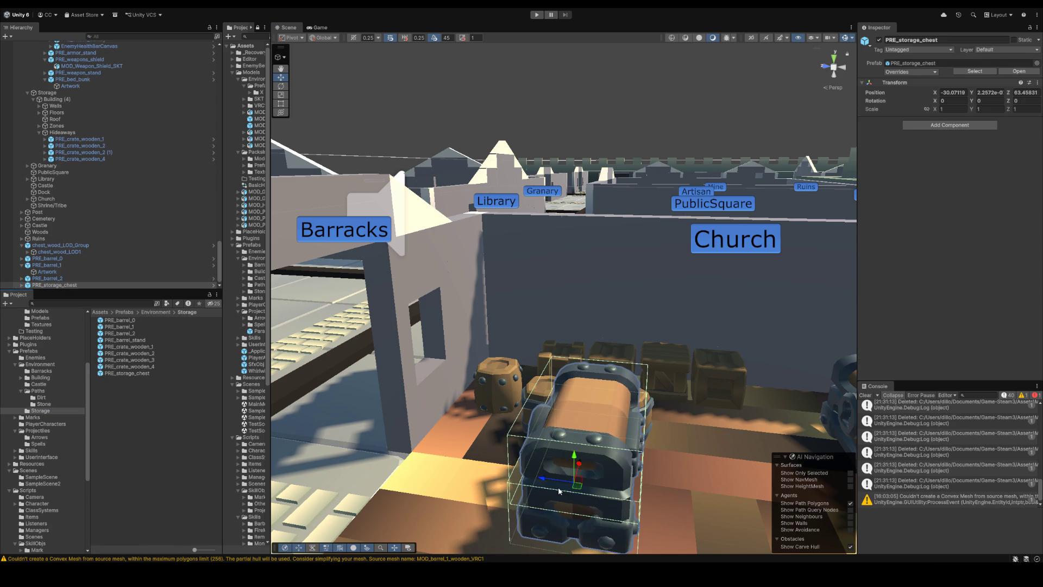
key("Delete")
left_click_drag(126, 340, 505, 453)
scroll(490, 431, "down", 3)
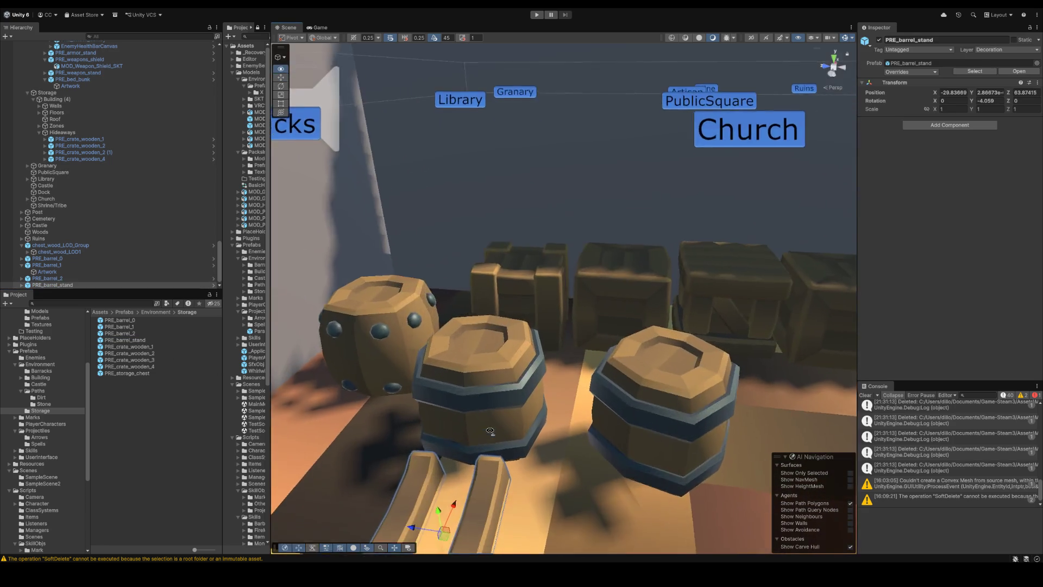
scroll(490, 431, "down", 3)
left_click_drag(490, 375, 452, 327)
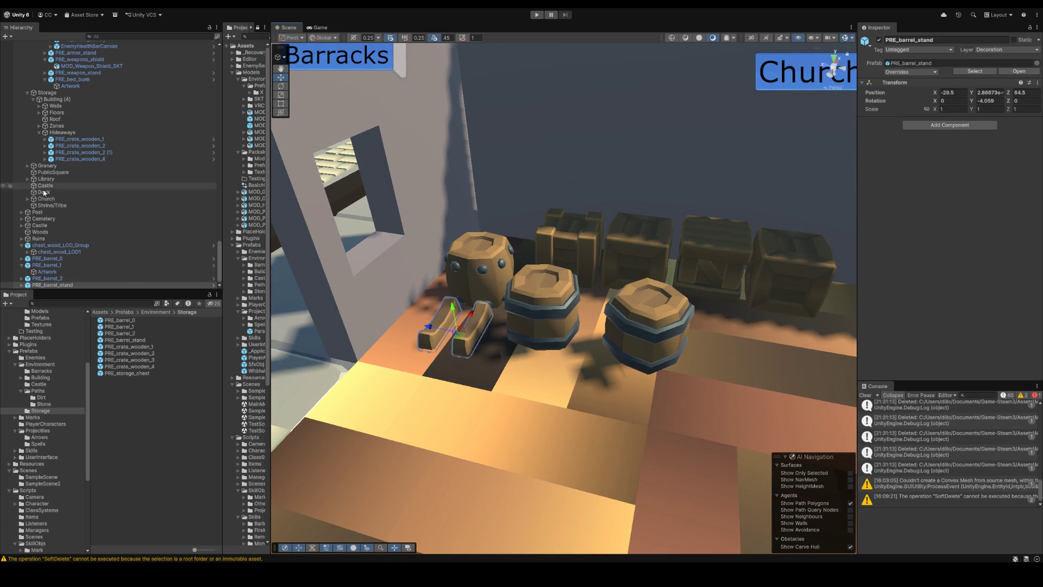
Step: Select chest_wood_LOD_Group, undo the stray changes and frame the chest in view
left_click(71, 238)
left_click(76, 246)
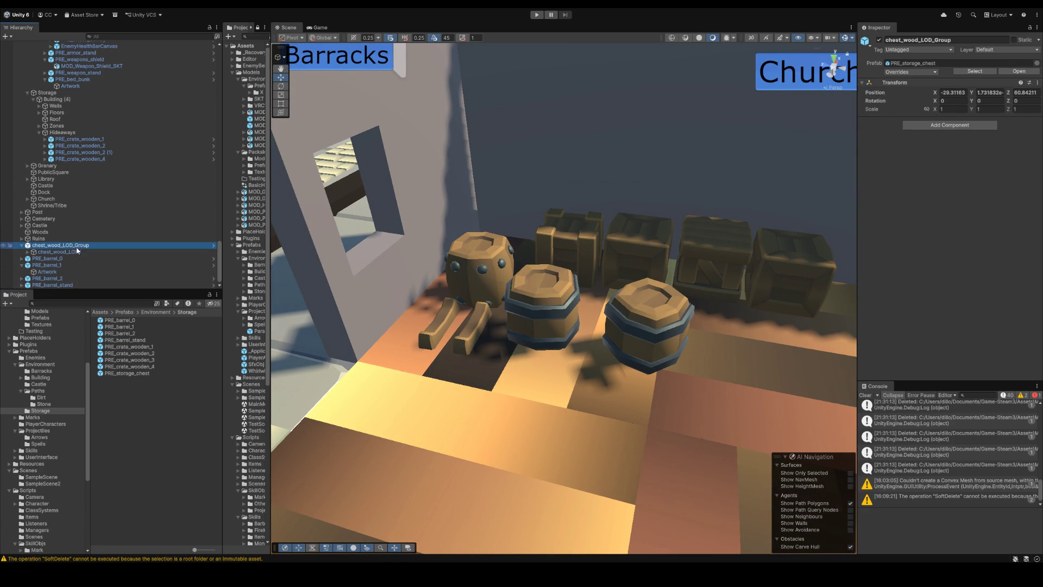
key("Delete")
scroll(81, 251, "down", 10)
left_click(67, 265)
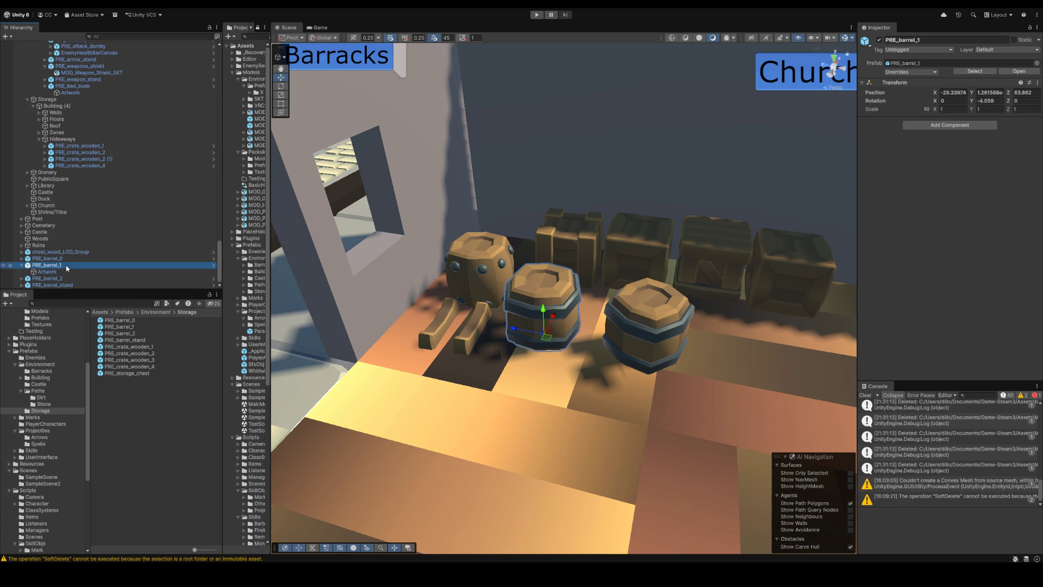
key("ctrl+z")
left_click(67, 266)
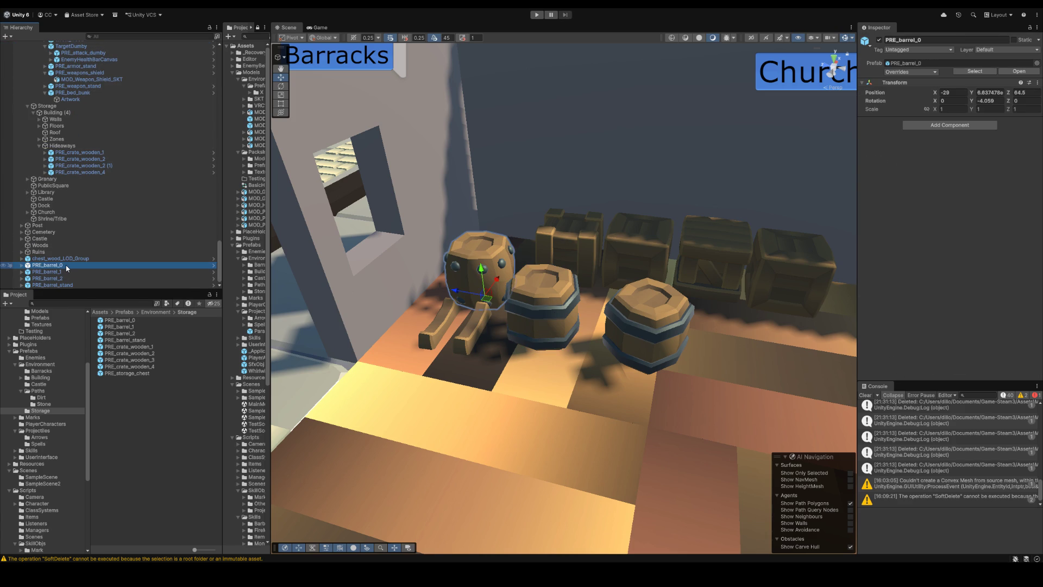
key("ctrl+z")
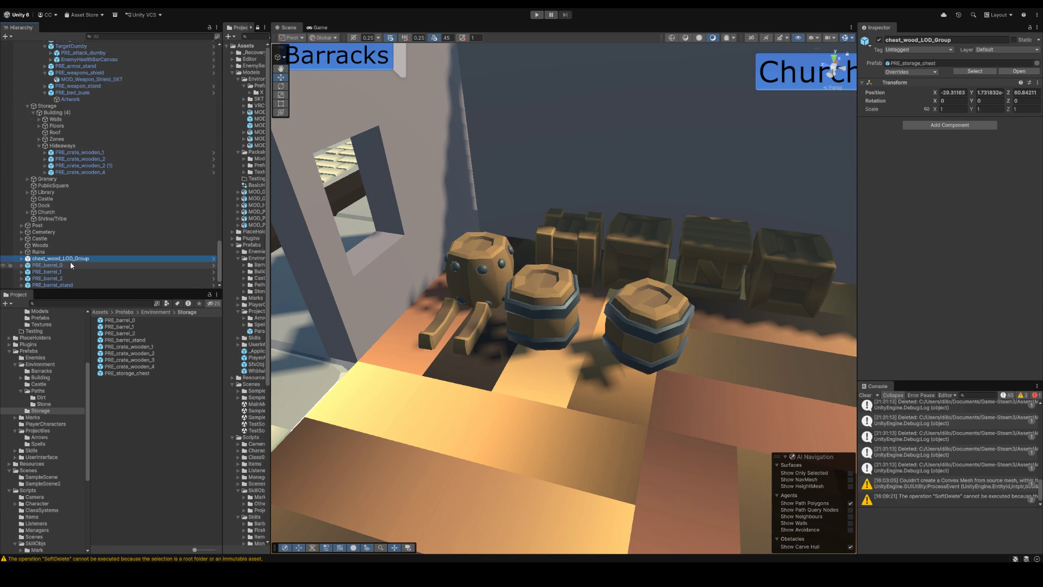
key("f")
Step: Replace chest_wood_LOD_Group with a PRE_storage_chest and parent the five storage props under Hideaways
key("Delete")
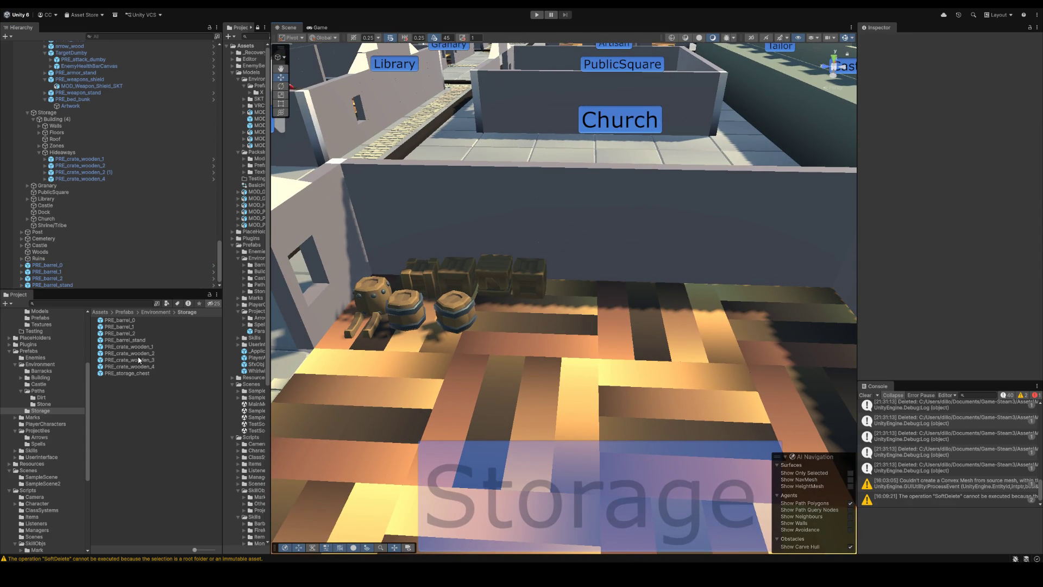
left_click_drag(126, 373, 601, 302)
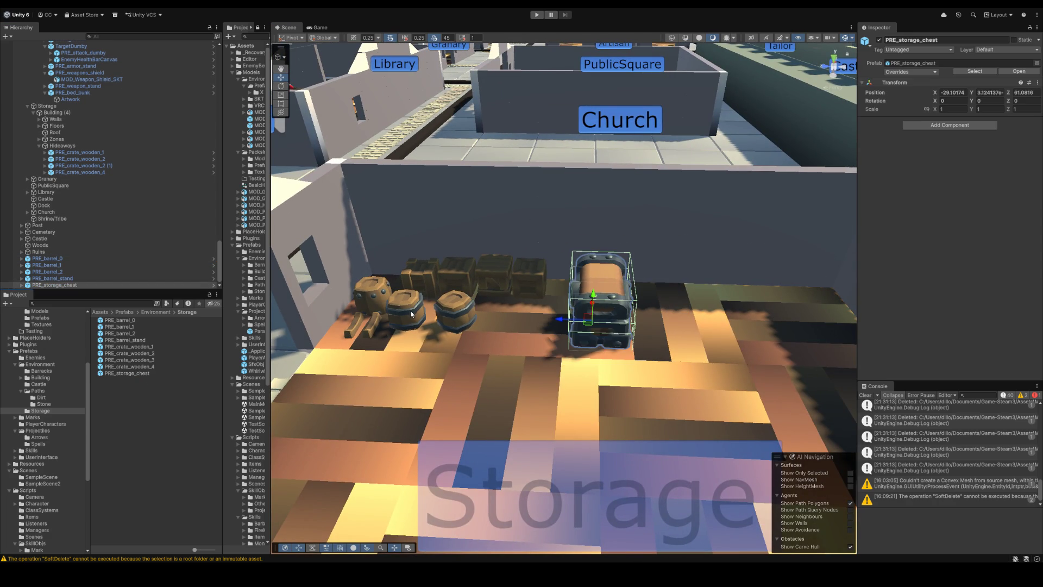
left_click(59, 258)
left_click(53, 284, "shift")
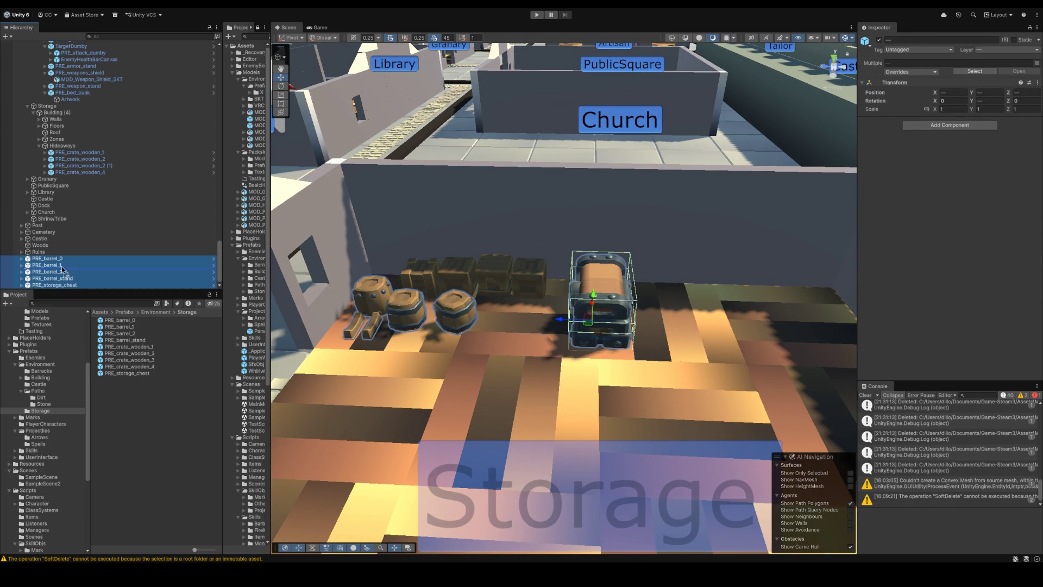
left_click_drag(54, 271, 65, 146)
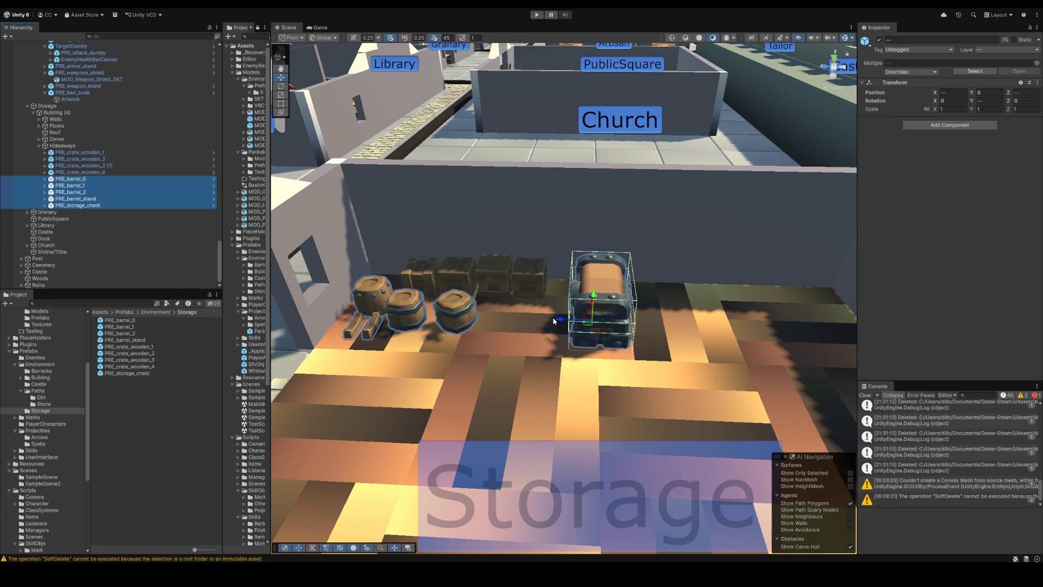
Step: Rotate the storage chest to 90° on Y, slide it along X and select the barrels to reposition
left_click(77, 205)
mouse_move(609, 344)
left_mouse_down()
mouse_move(570, 346)
mouse_move(565, 323)
left_mouse_up()
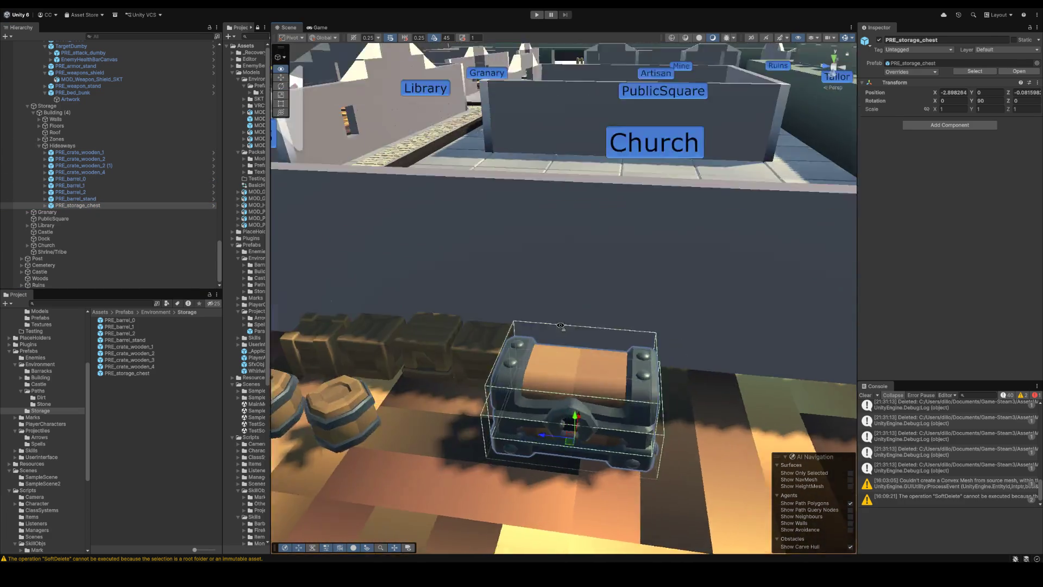
mouse_move(469, 342)
left_mouse_down()
mouse_move(523, 328)
mouse_move(700, 411)
mouse_move(432, 326)
left_mouse_up()
scroll(563, 327, "down", 3)
left_click(580, 331)
left_click(685, 342)
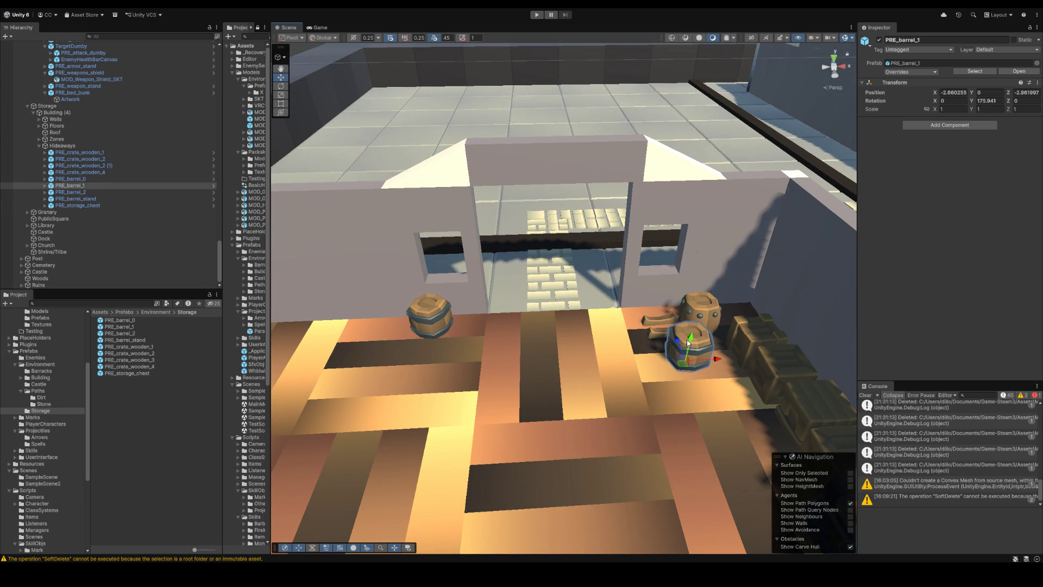
Step: Move PRE_barrel_1 beside PRE_barrel_2 and step through the barrels' Artwork children, framing one
left_click_drag(688, 342, 378, 320)
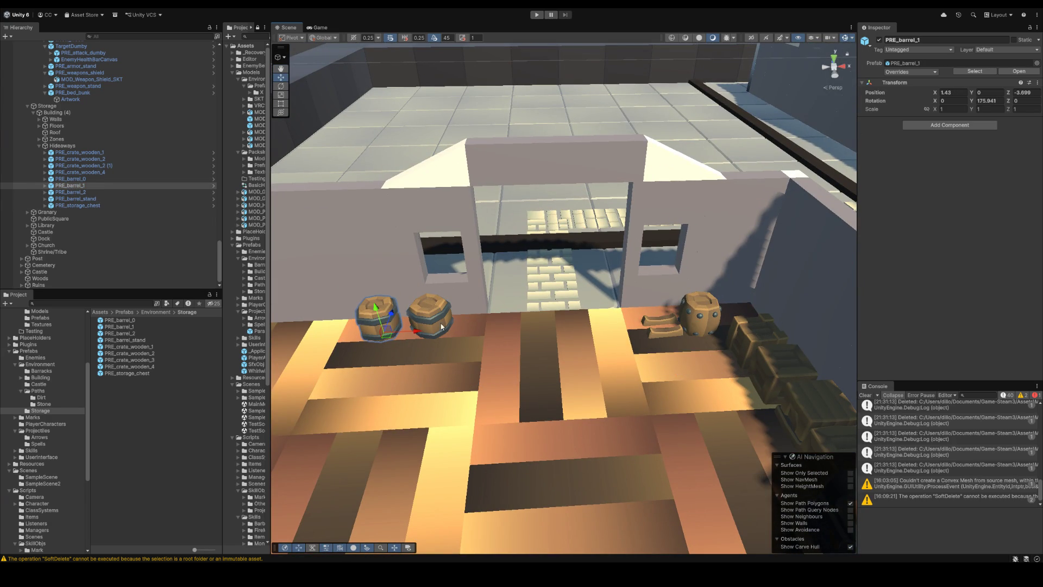
left_click(97, 178)
key("Right")
key("Down")
key("Down")
key("Up")
key("Down")
key("Right")
key("Down")
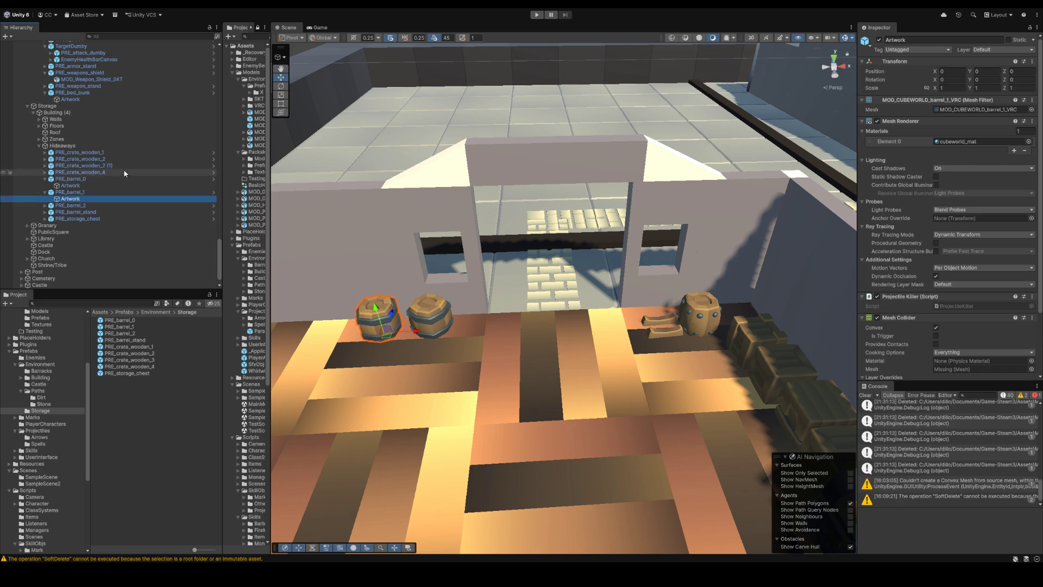
key("f")
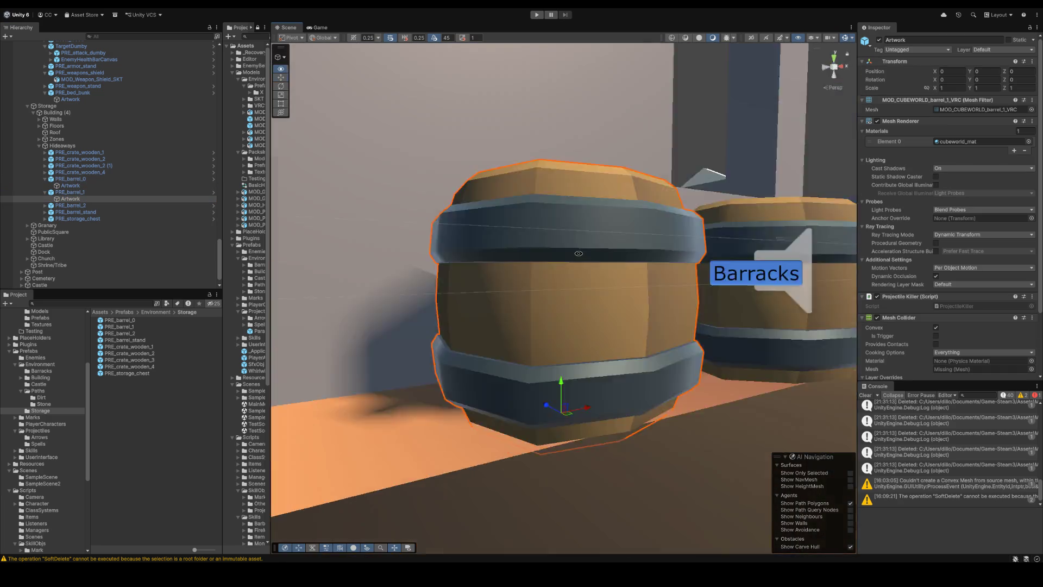
mouse_move(470, 305)
left_mouse_down()
mouse_move(491, 210)
mouse_move(522, 277)
left_mouse_up()
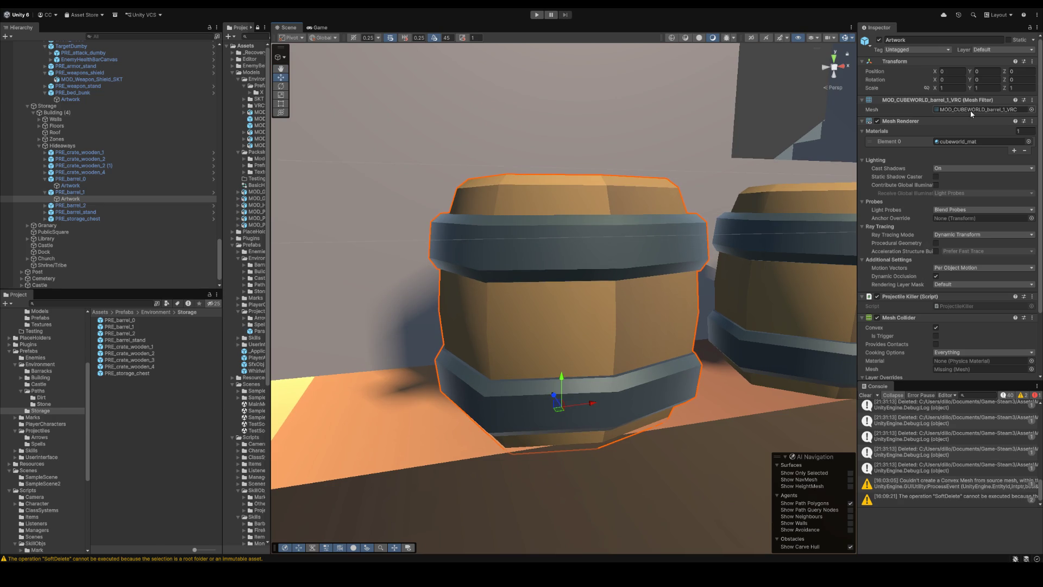
Step: Inspect the MOD_CUBEWORLD_barrel_0_VRC mesh asset and reselect PRE_barrel_0's Artwork
left_click(970, 110)
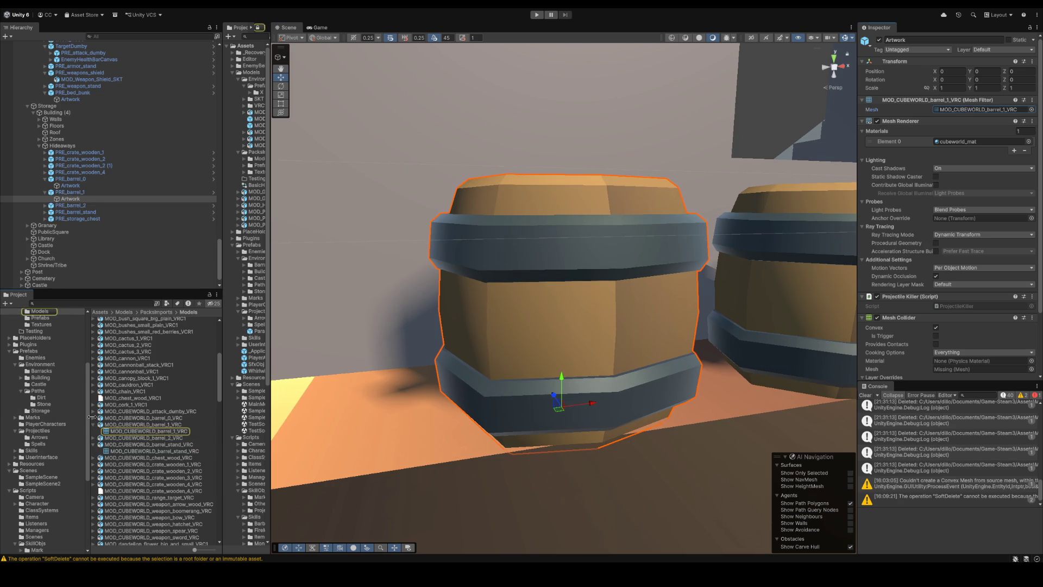
left_click(98, 417)
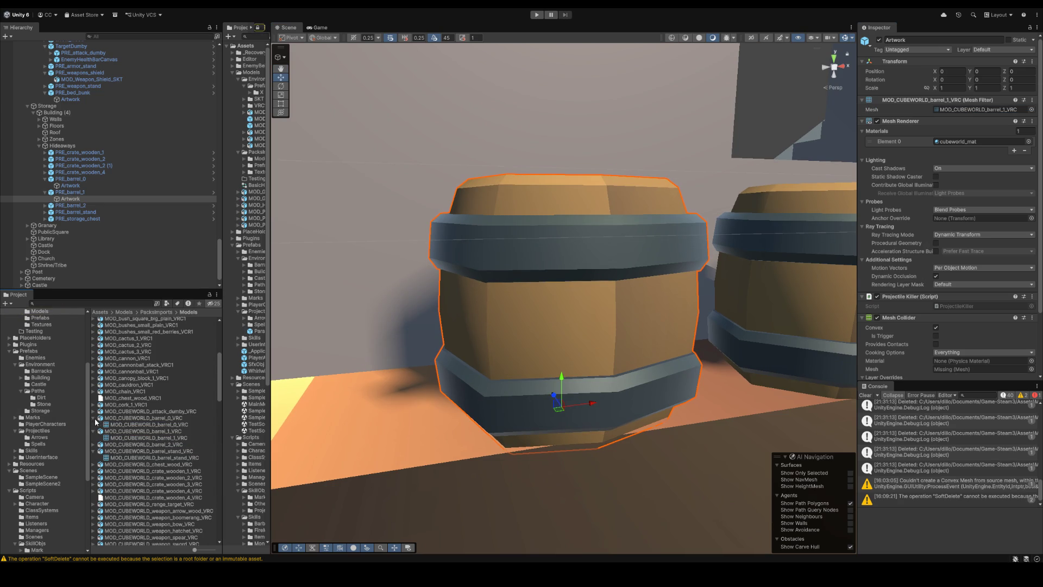
left_click(160, 425)
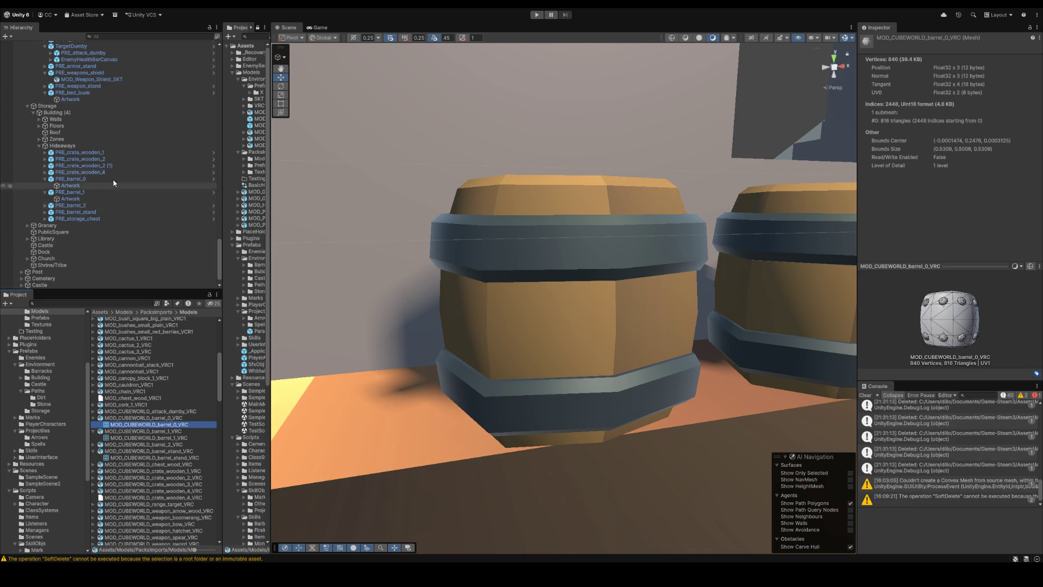
left_click(538, 238)
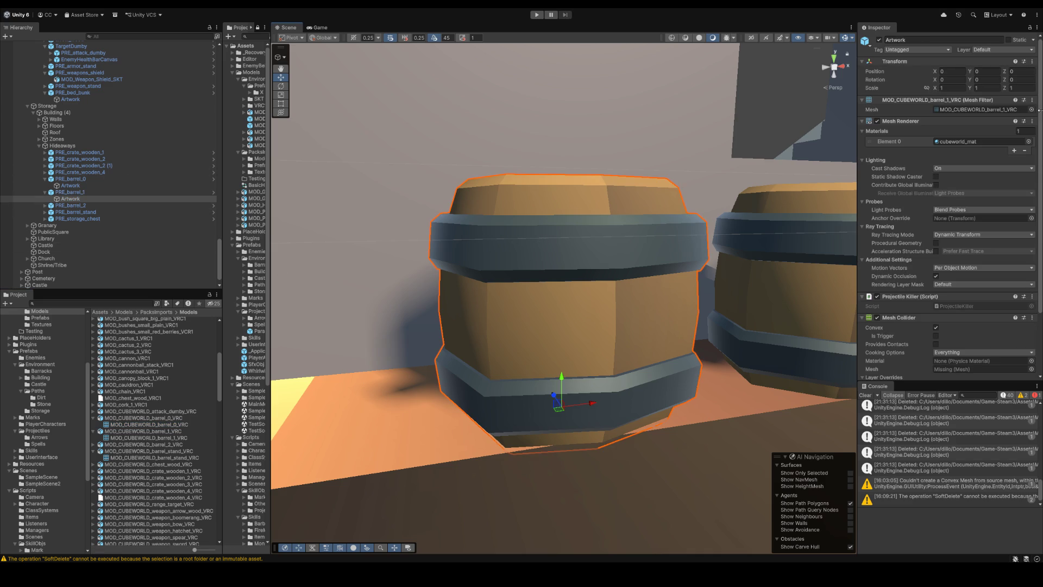
left_click(114, 187)
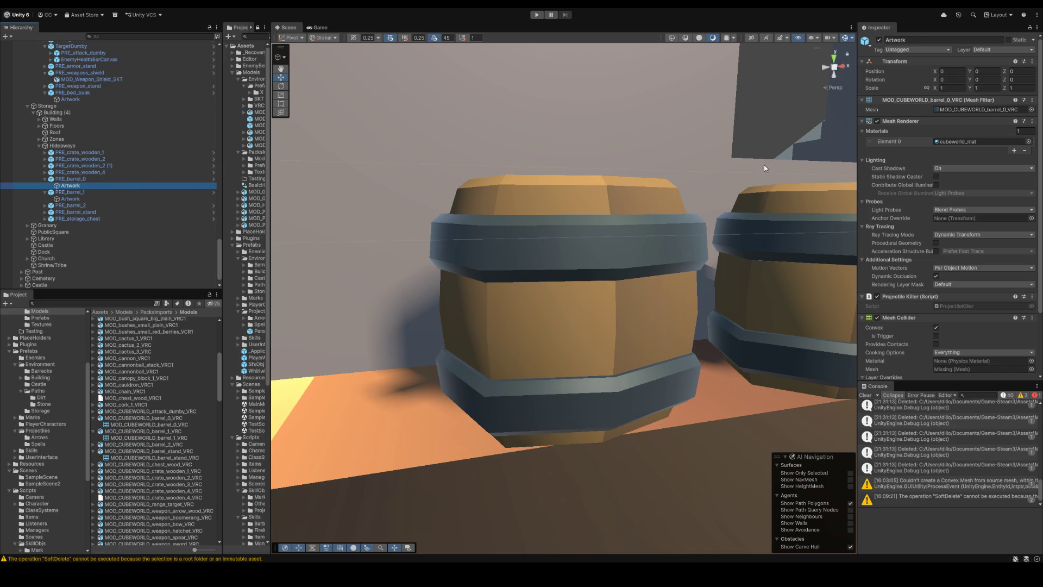
Step: Select PRE_barrel_2, open it in Prefab Mode and select its Artwork child
mouse_move(628, 210)
left_mouse_down()
mouse_move(677, 256)
mouse_move(478, 311)
left_mouse_up()
left_click(478, 312)
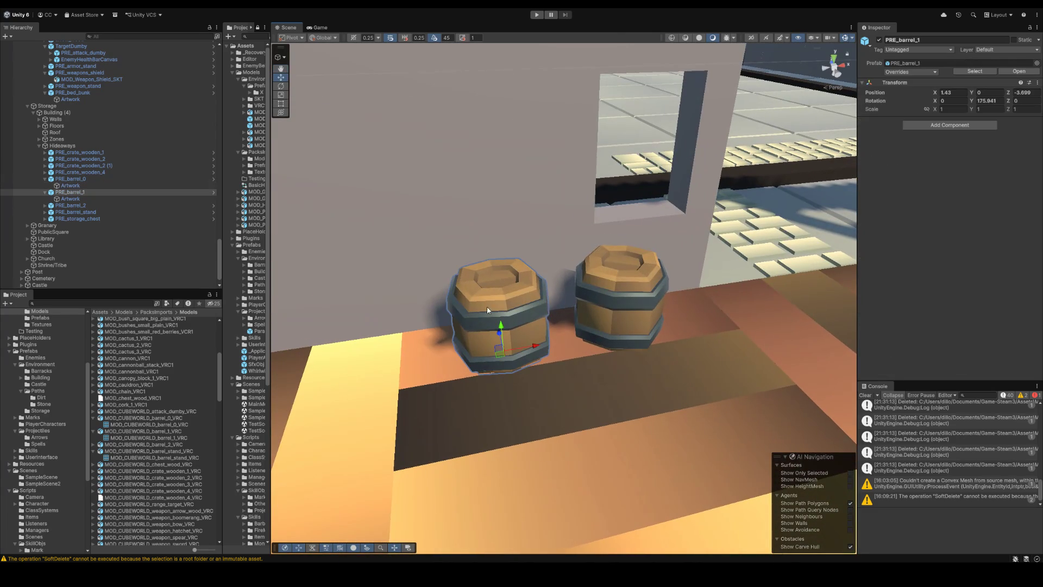
left_click(615, 302)
left_click(501, 308)
left_click(69, 206)
key("Right")
key("Down")
left_click(1033, 112)
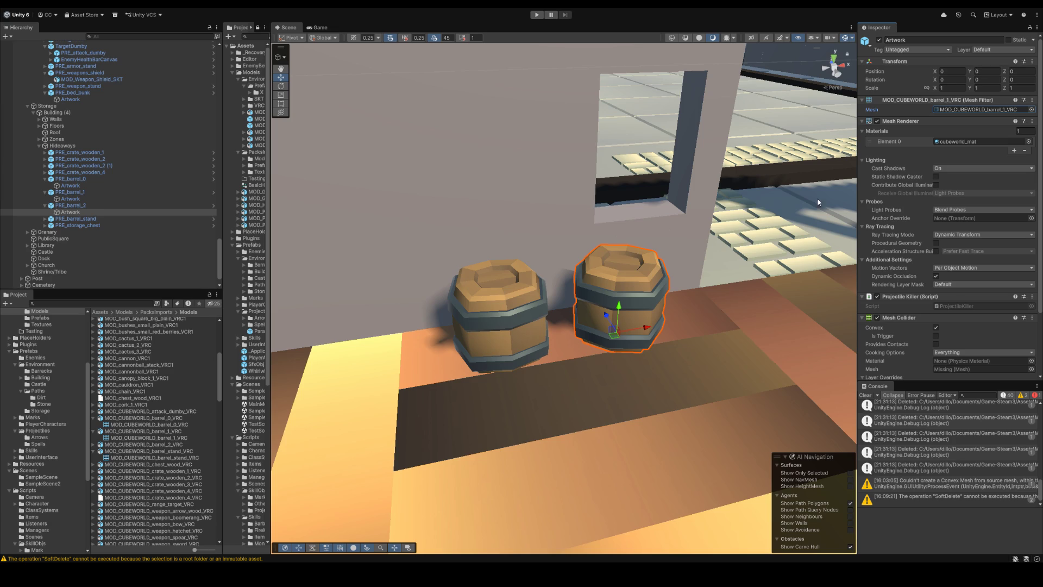
left_click(213, 205)
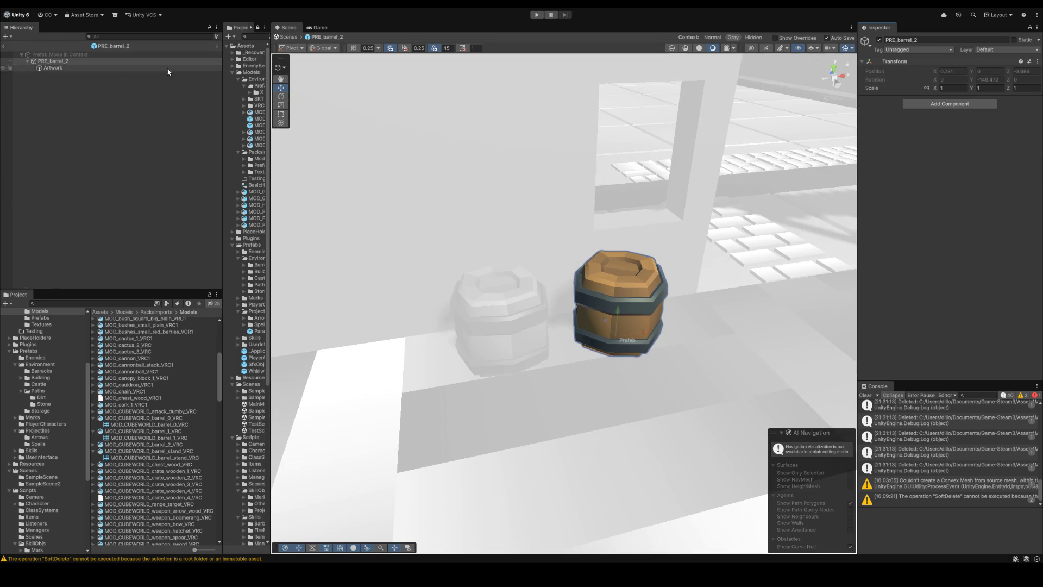
left_click(131, 69)
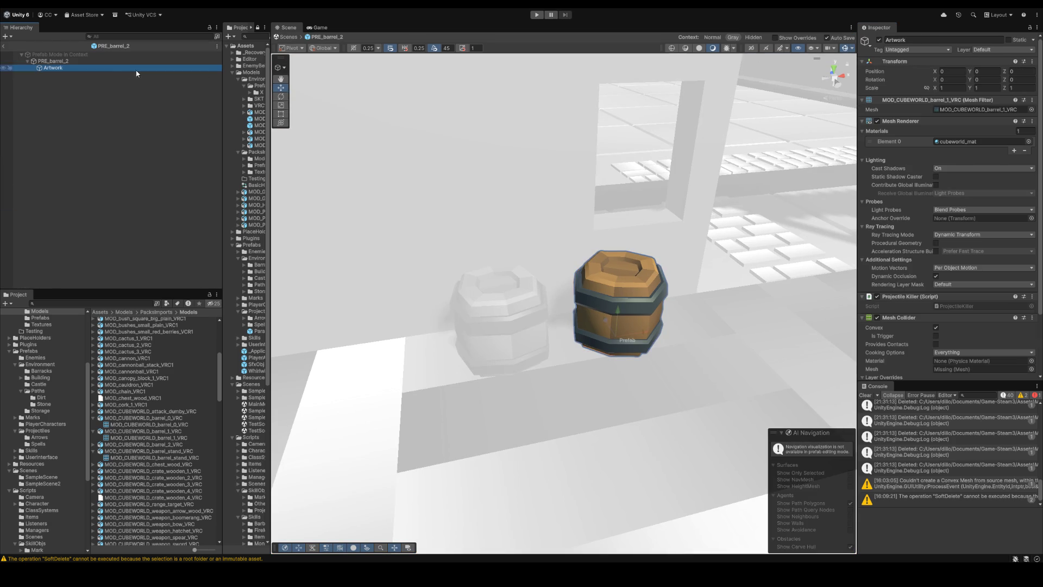
Step: Swap PRE_barrel_2's Artwork mesh for the open-topped barrel model
left_click(1011, 109)
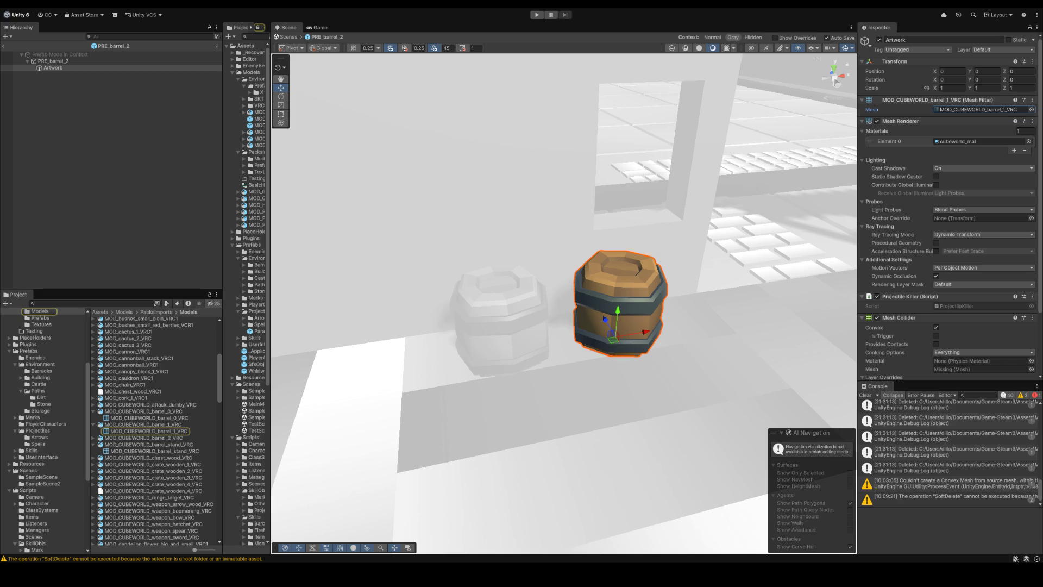
left_click_drag(145, 438, 982, 110)
left_click(121, 149)
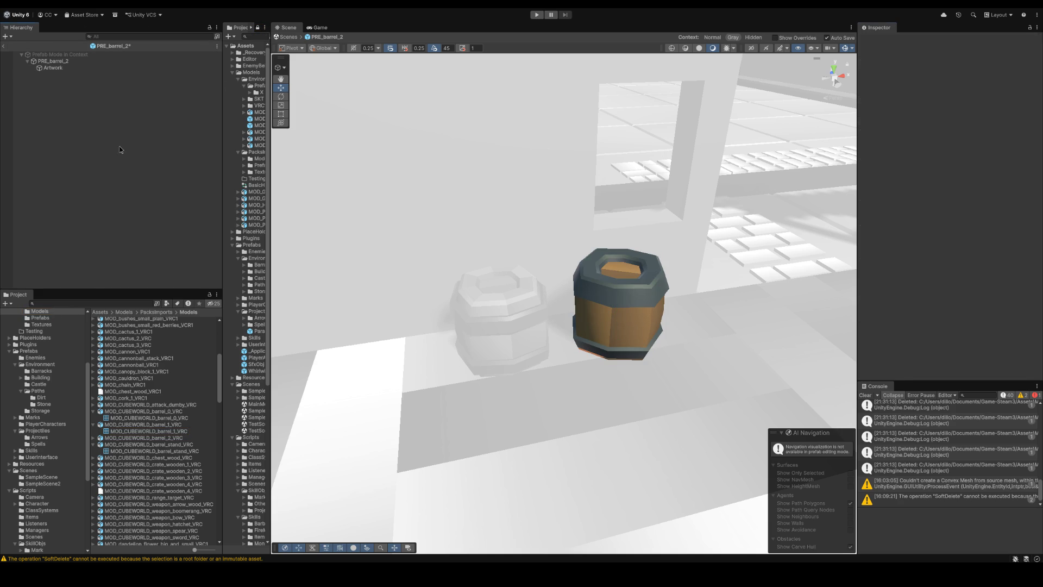
Step: Leave prefab mode back to the level and select PRE_barrel_stand
left_click(5, 47)
scroll(578, 270, "down", 3)
scroll(606, 239, "up", 2)
left_click(707, 234)
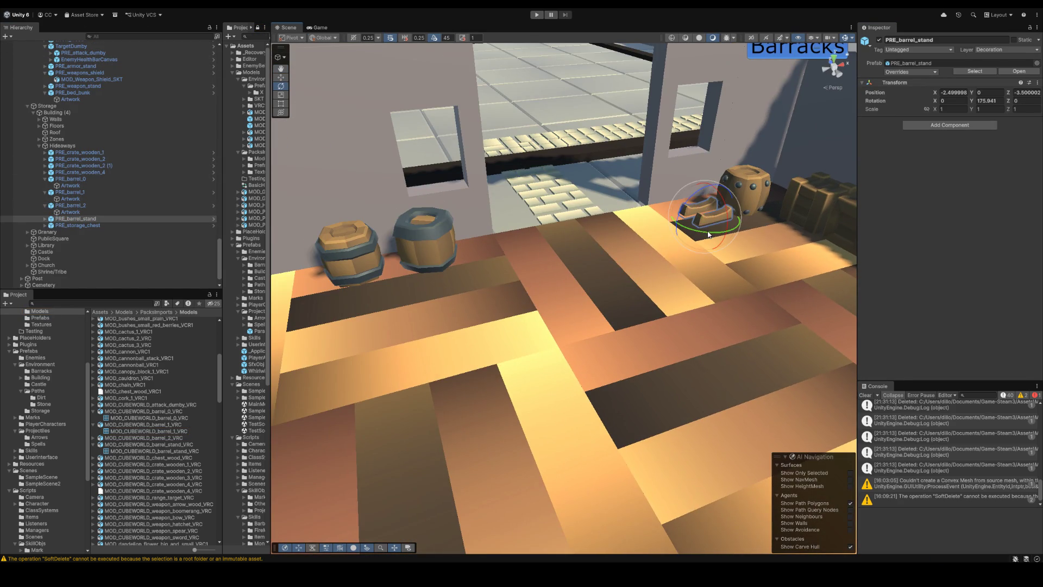
Step: Turn the barrel stand around and move it beside the left barrels
left_click_drag(709, 234, 709, 218)
key("w")
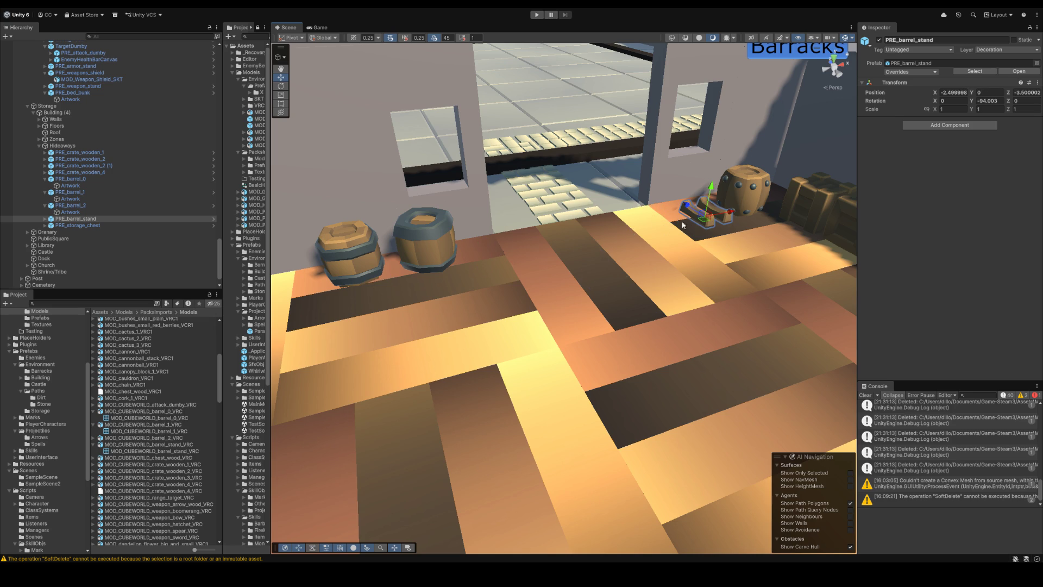
left_click_drag(706, 218, 347, 300)
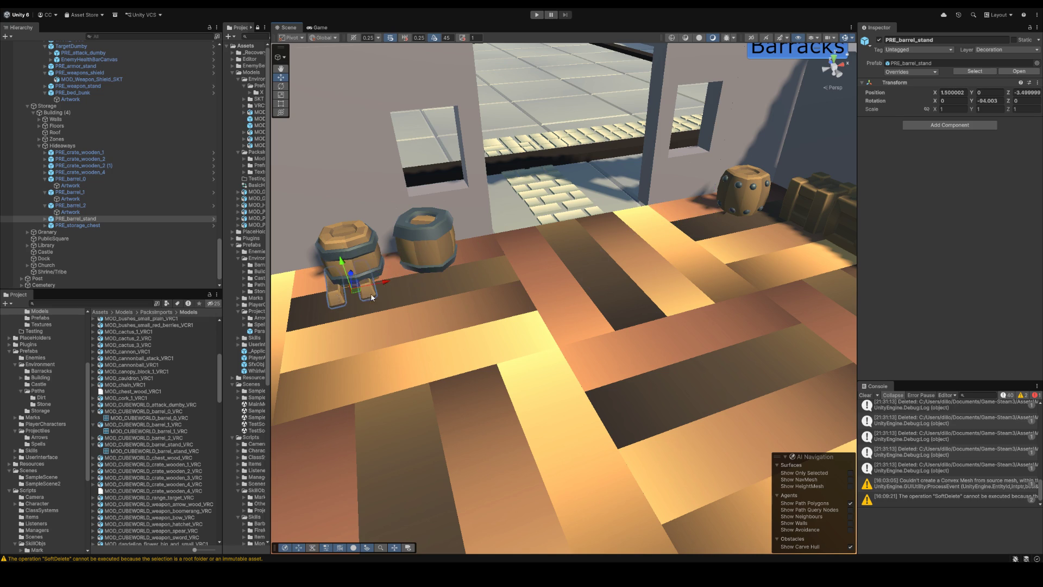
key("f")
Step: Tip PRE_barrel_1 onto its side and lift it onto the stand
left_click(552, 342)
key("e")
left_click_drag(550, 341, 425, 373)
key("w")
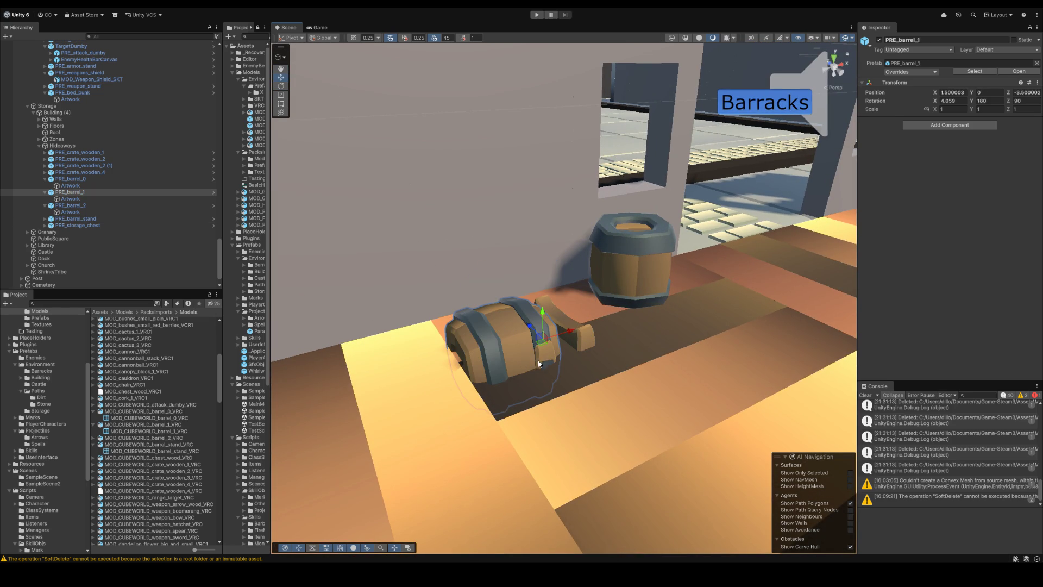
left_click_drag(540, 343, 576, 279)
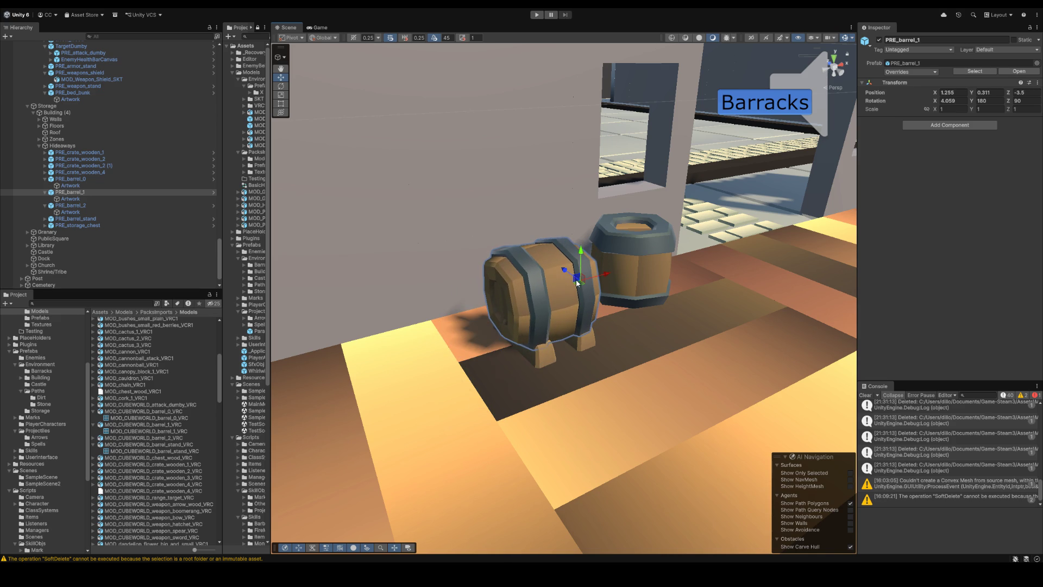
Step: Raise the lying barrel and stand together, then select PRE_barrel_0
left_click(546, 364, "shift")
mouse_move(546, 365)
left_mouse_down()
mouse_move(647, 275)
mouse_move(624, 306)
left_mouse_up()
left_click(646, 275)
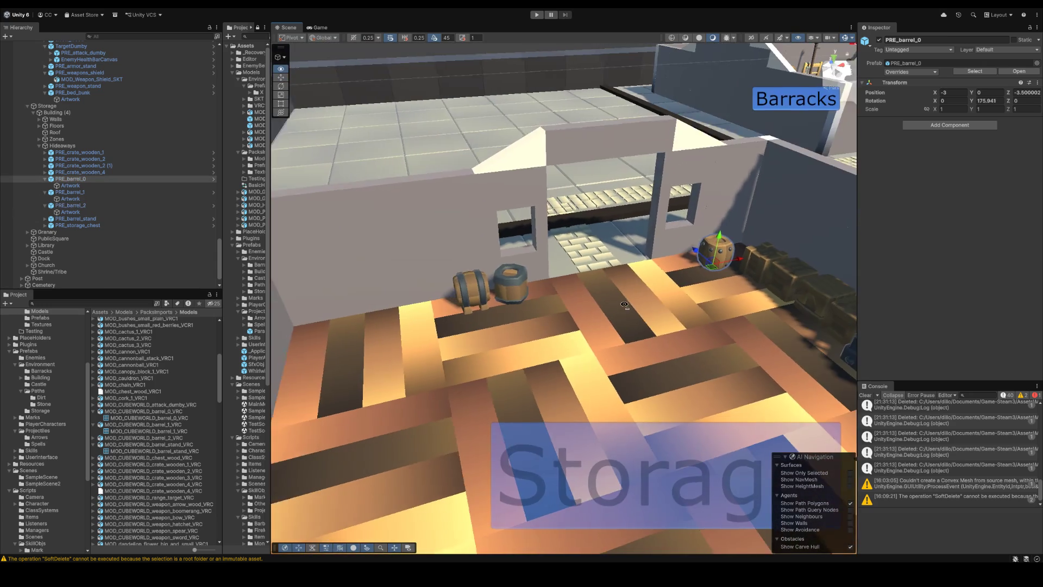
Step: Move PRE_barrel_0 into a row next to the other barrels
left_click_drag(684, 252, 406, 315)
scroll(425, 183, "down", 3)
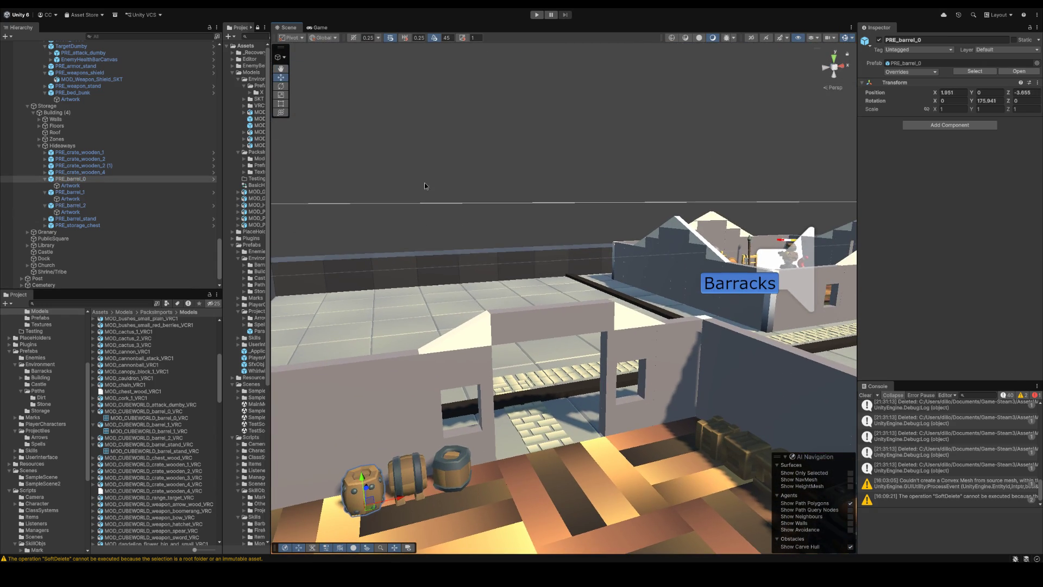
left_click(425, 183)
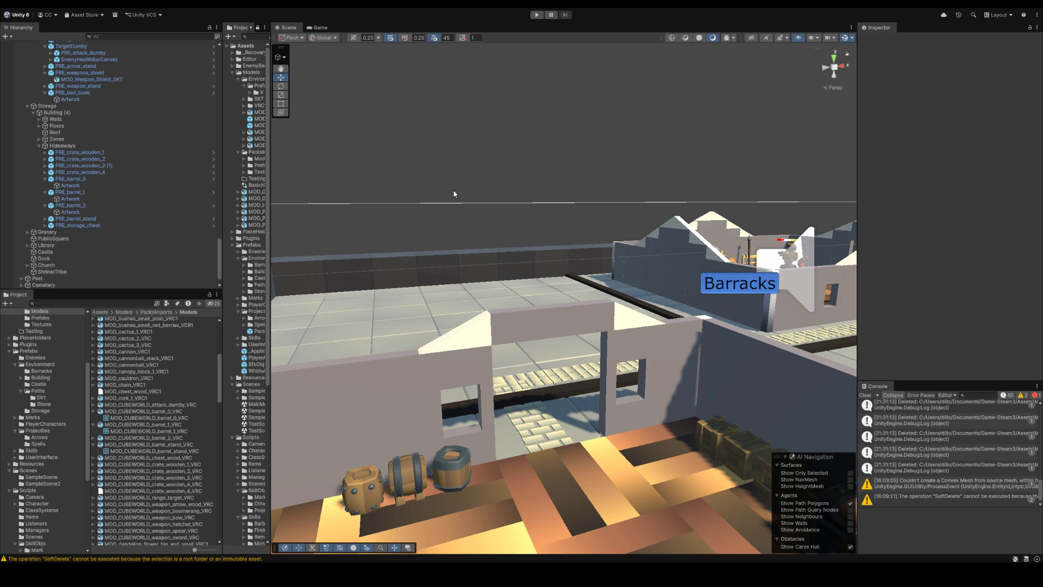
left_click_drag(460, 176, 211, 355)
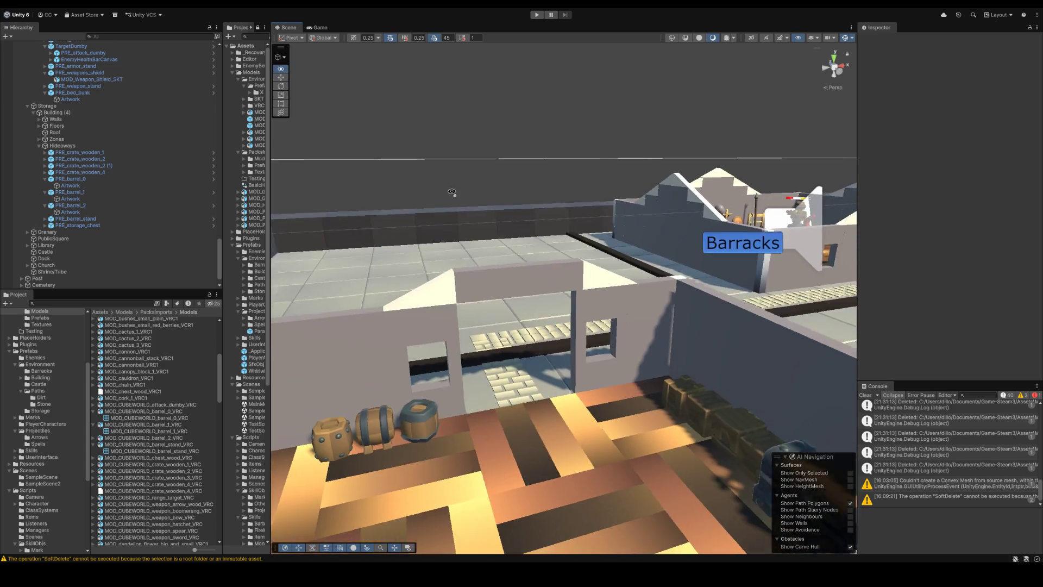
Step: Filter the project assets by the pasted MOD_CUBEWORLD_barrel_1_VRC name
left_click(67, 307)
type("MOD_CUBEWORLD_barrel_1_VRC")
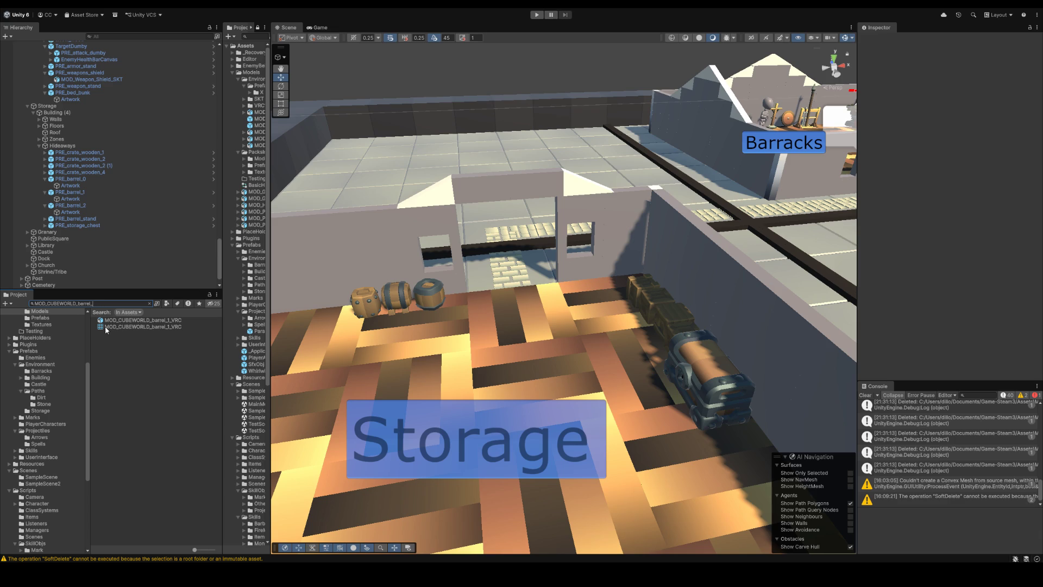
Step: Clear the asset search and locate the barrel stand's mesh asset via its Artwork child
key("ctrl+a")
key("BackSpace")
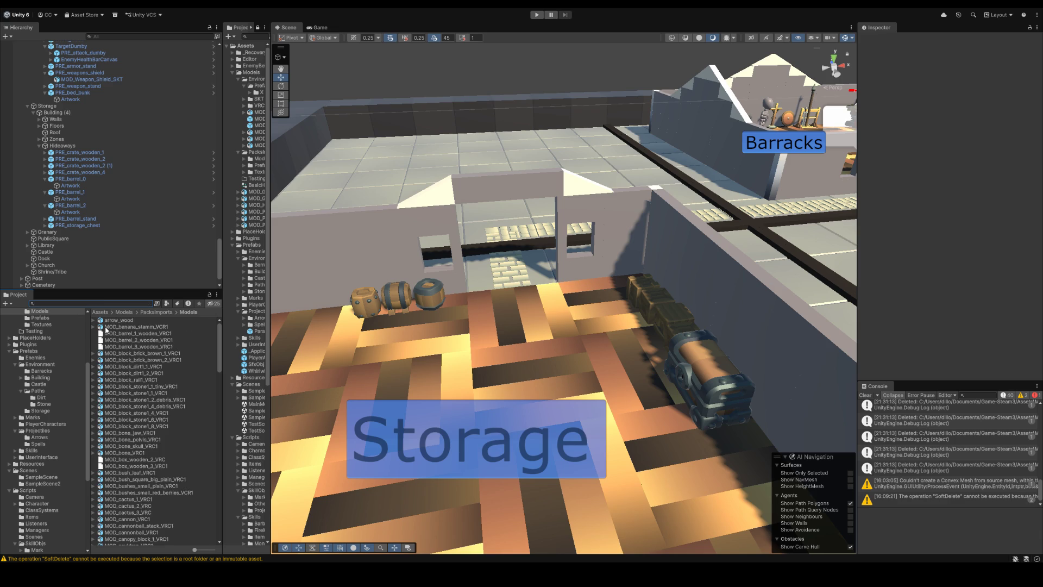
left_click(407, 309)
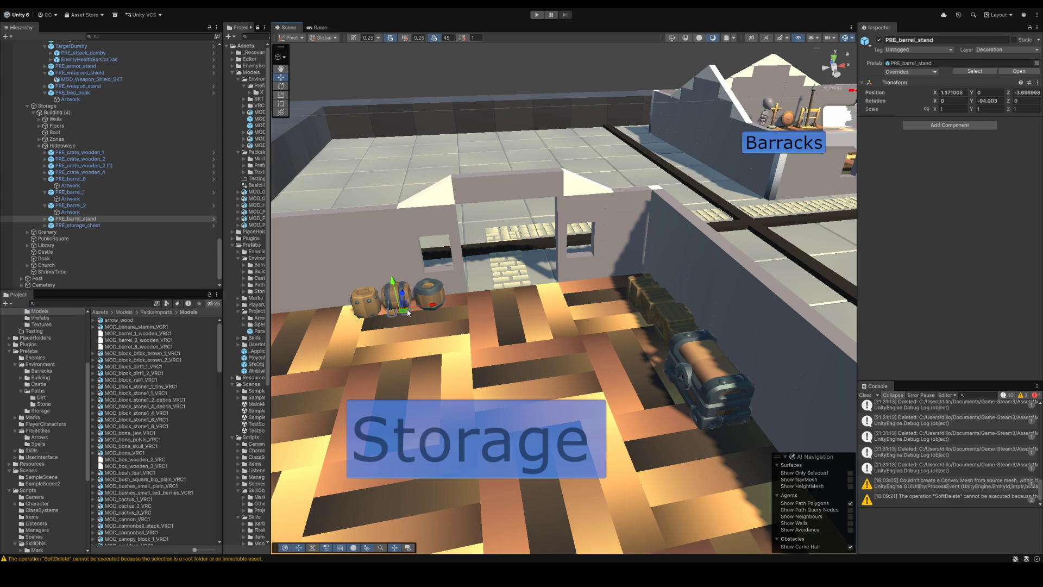
left_click(45, 219)
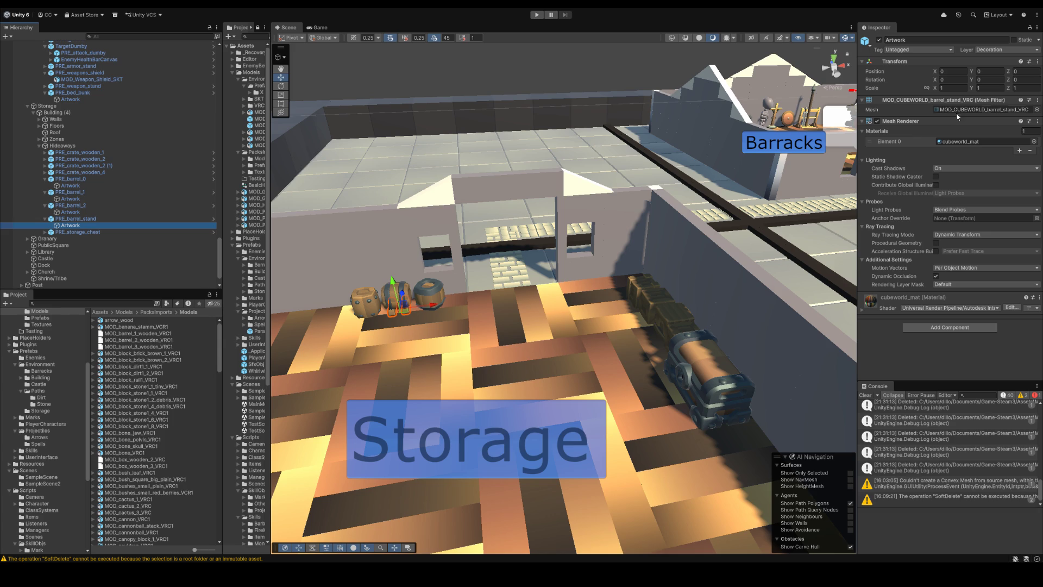
left_click(960, 108)
left_click(170, 430)
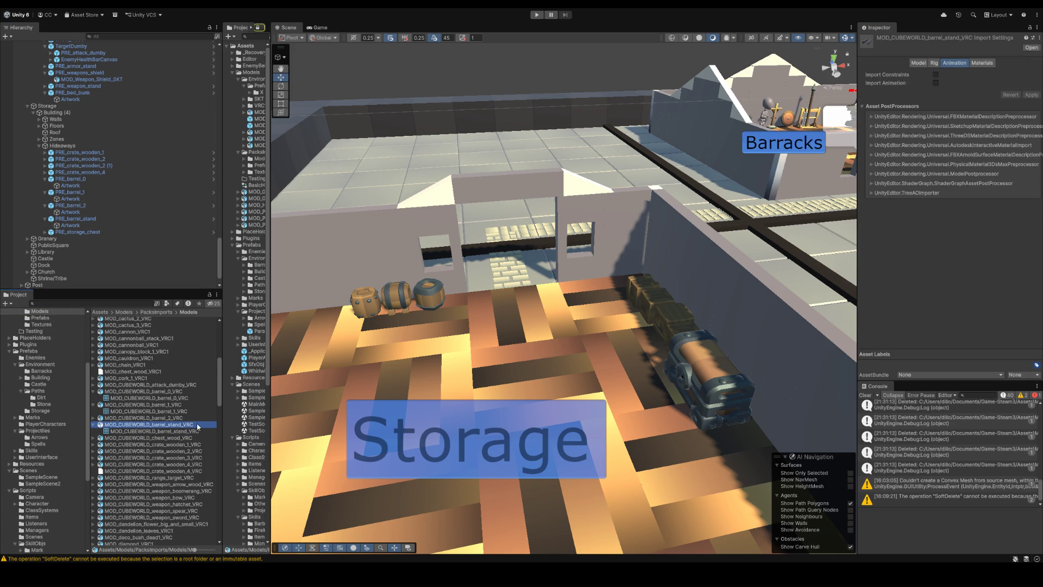
Step: Abandon renaming the stand mesh, browse the box models and select the MOD_cork_1_VRC1 prefab
left_click(197, 425)
left_click(512, 75)
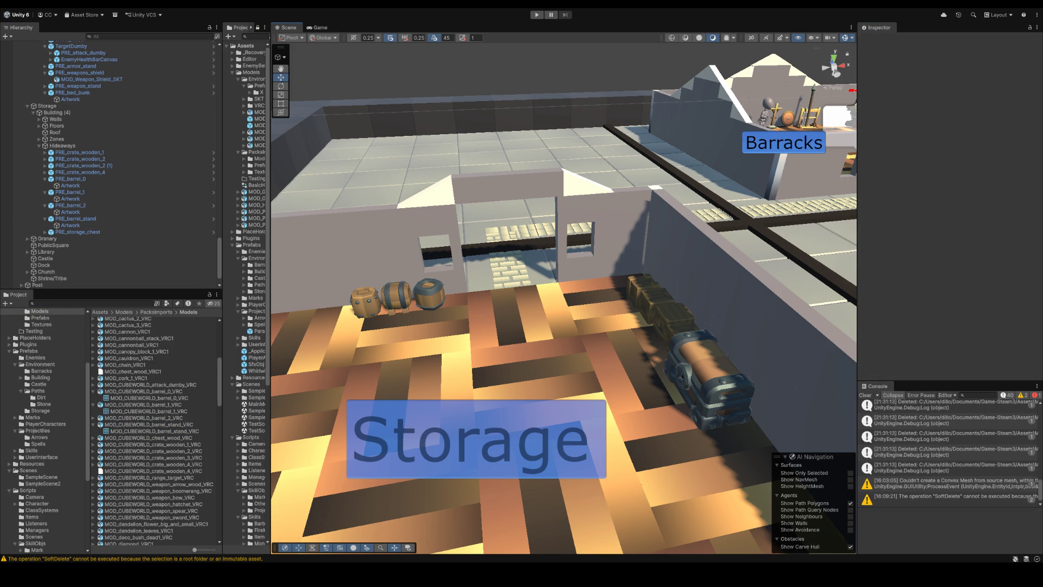
scroll(144, 341, "up", 5)
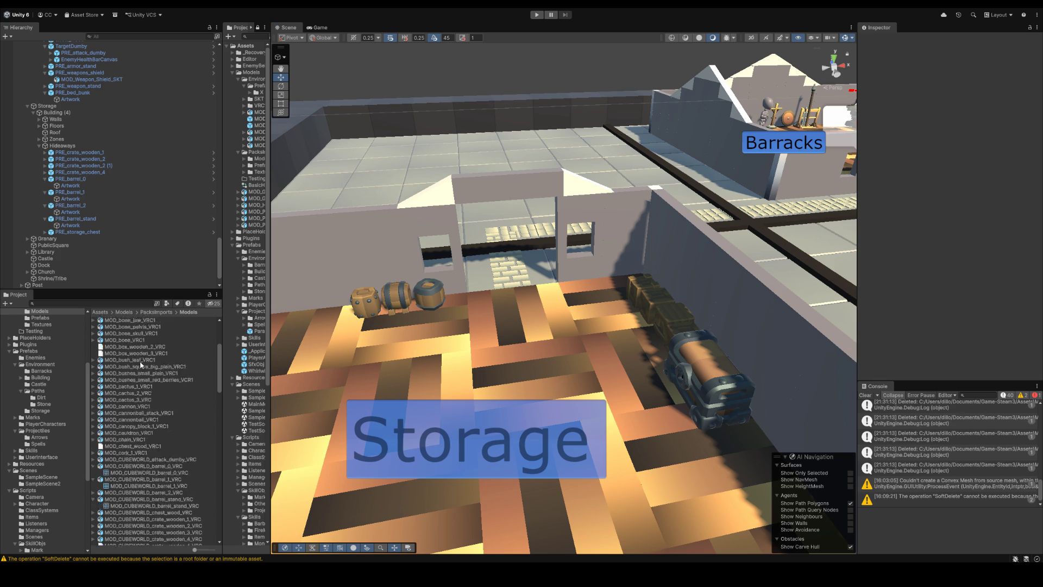
left_click(154, 397)
scroll(158, 406, "down", 3)
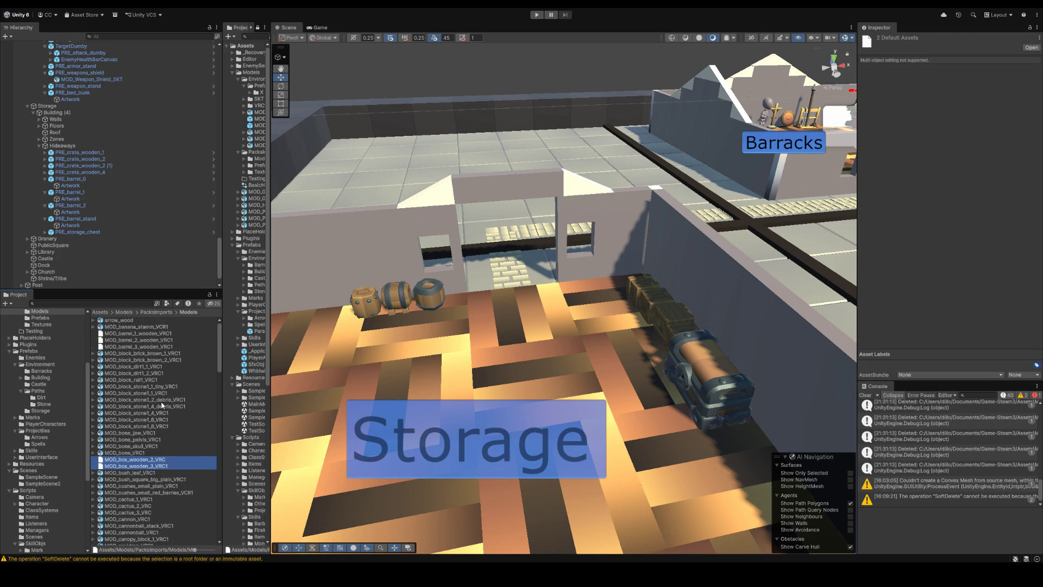
type("c")
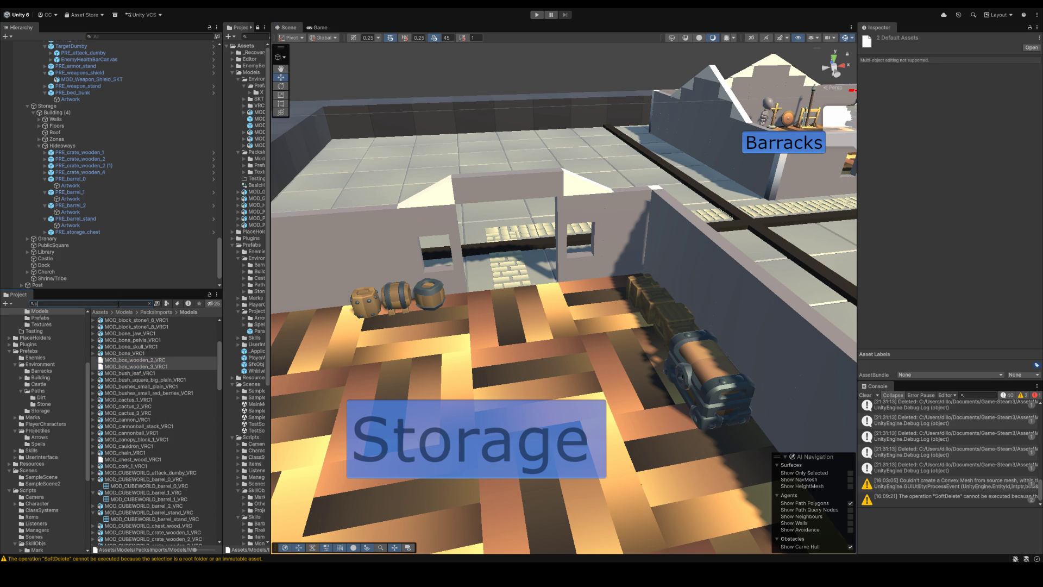
type("ork")
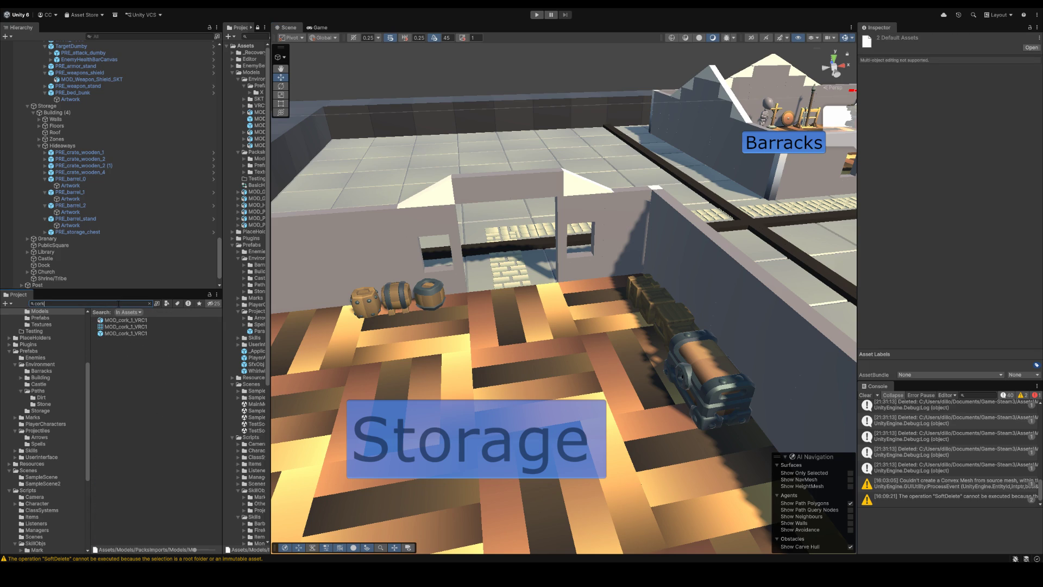
left_click(114, 333)
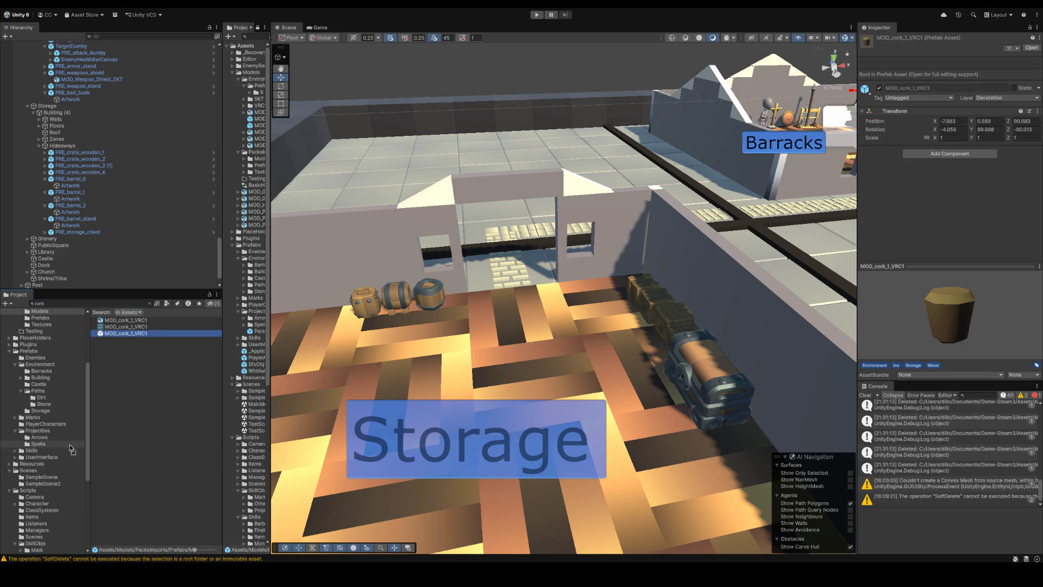
Step: Move the cork prefab into Prefabs > Environment > Storage and drop one into the scene
left_click_drag(63, 492, 55, 411)
left_click_drag(120, 337, 39, 410)
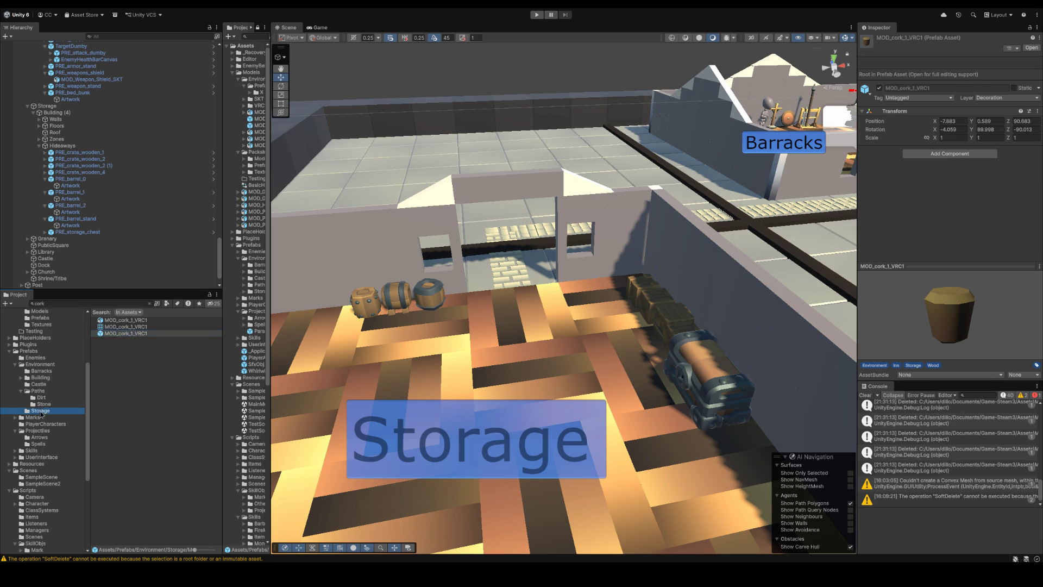
left_click(39, 410)
left_click(152, 321)
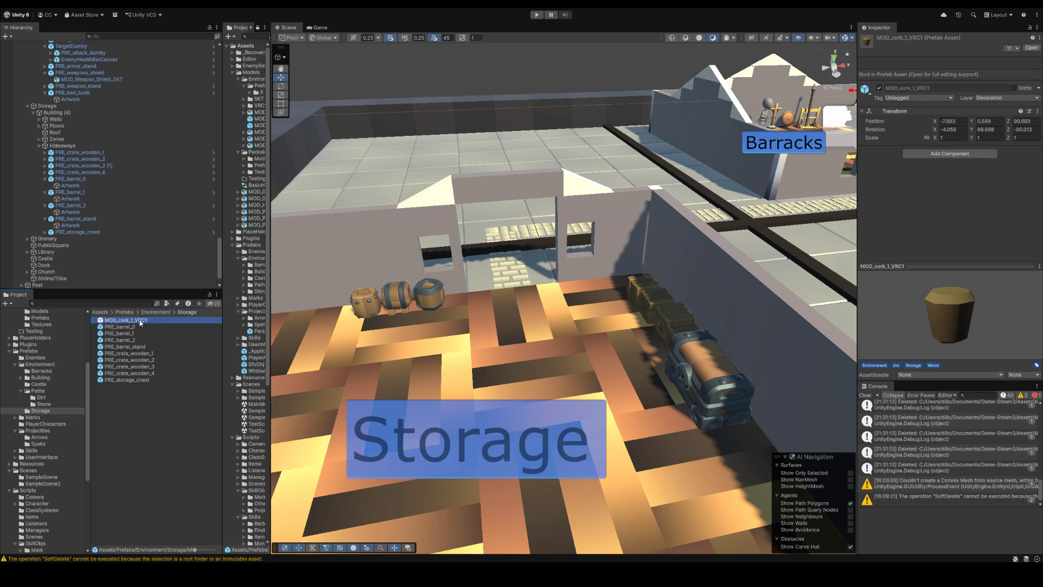
mouse_move(157, 323)
left_mouse_down()
mouse_move(444, 302)
mouse_move(388, 320)
left_mouse_up()
scroll(408, 326, "up", 5)
scroll(424, 334, "up", 5)
scroll(440, 343, "up", 5)
scroll(440, 344, "up", 3)
Step: Position and angle the cork into the end of the lying barrel
mouse_move(423, 359)
left_mouse_down()
mouse_move(505, 319)
mouse_move(538, 320)
mouse_move(530, 294)
mouse_move(545, 266)
left_mouse_up()
scroll(512, 328, "up", 3)
key("e")
key("w")
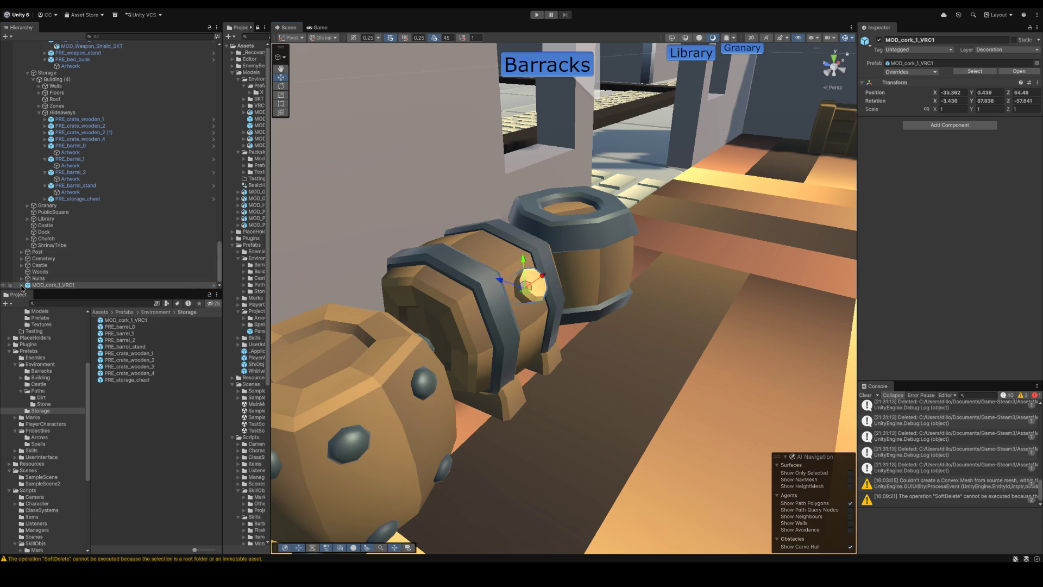
Step: Locate and select the cork's mesh model asset from its child object
left_click(21, 285)
left_click(69, 284)
left_click(964, 110)
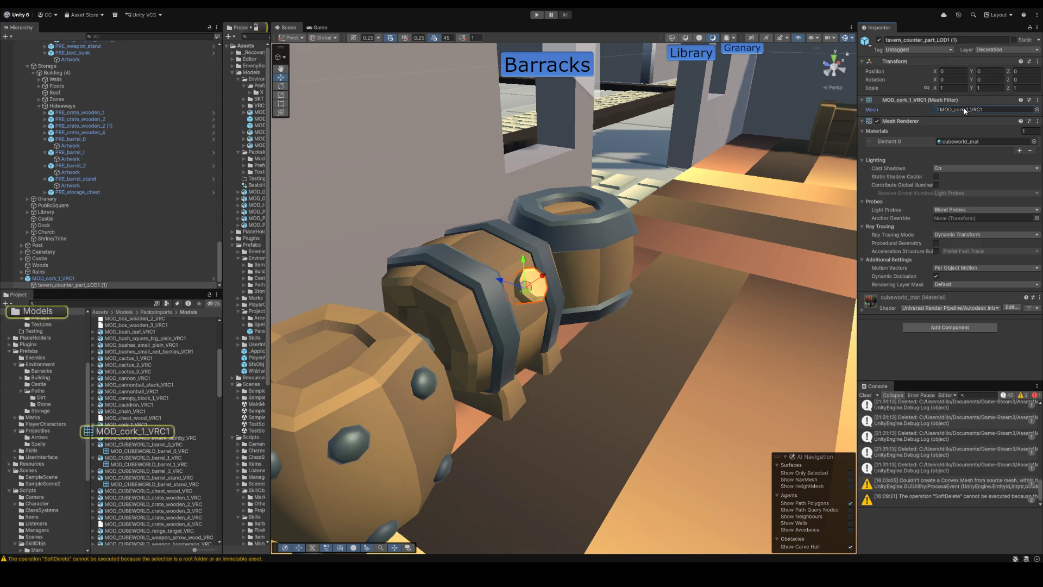
left_click(131, 424)
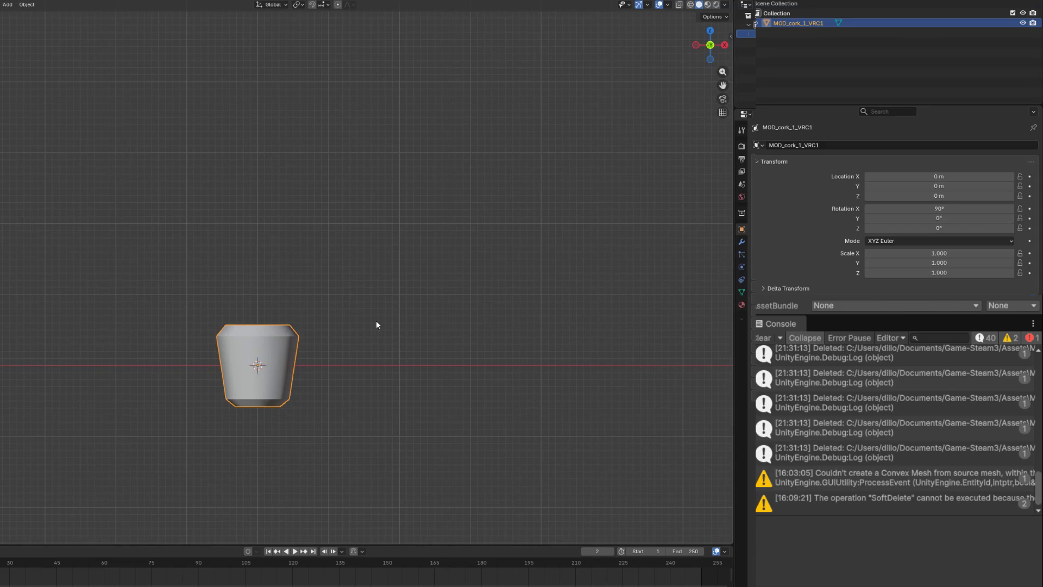
Step: Rename the Blender cork object to MOD_CUBEWORLD_barrel_cork_VRC
double_click(800, 23)
type("MOD_CUBEWORLD_barrel_1_VRC")
key("BackSpace")
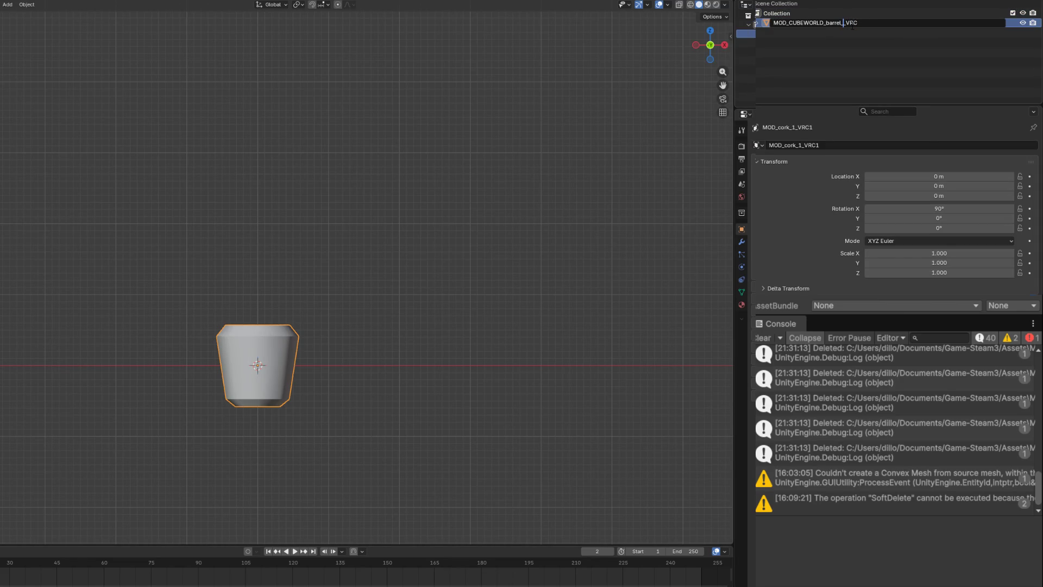
type("cork_")
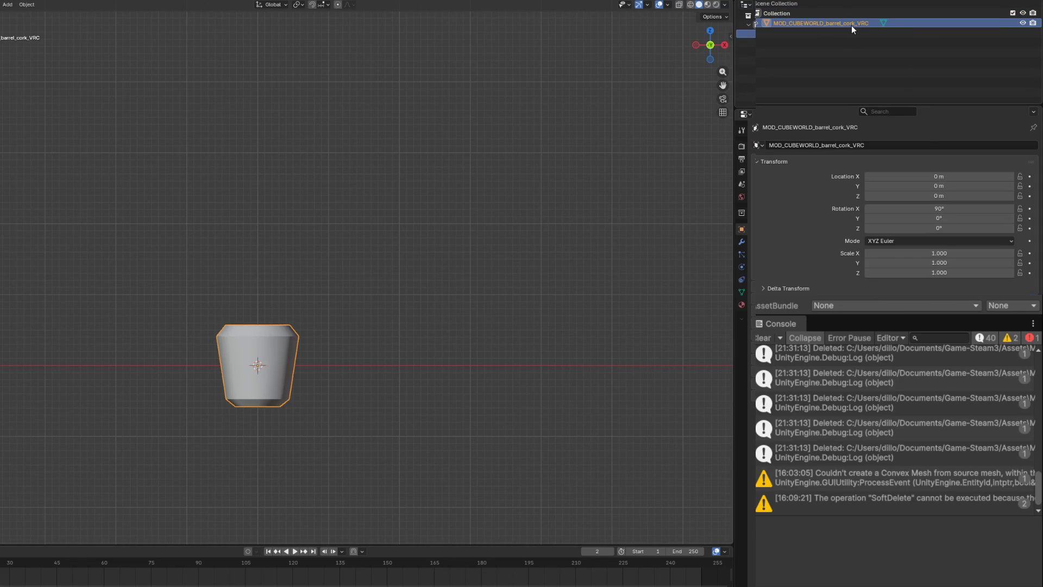
key("Return")
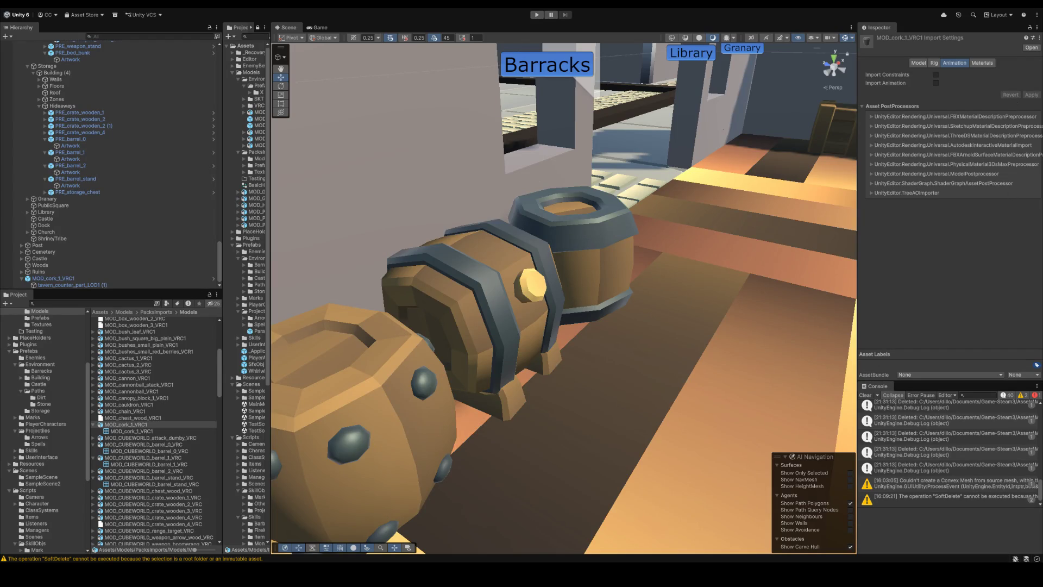
scroll(732, 95, "down", 5)
Step: In the cork prefab, assign MOD_CUBEWORLD_barrel_cork_VRC to the child's Mesh Filter
left_click(732, 96)
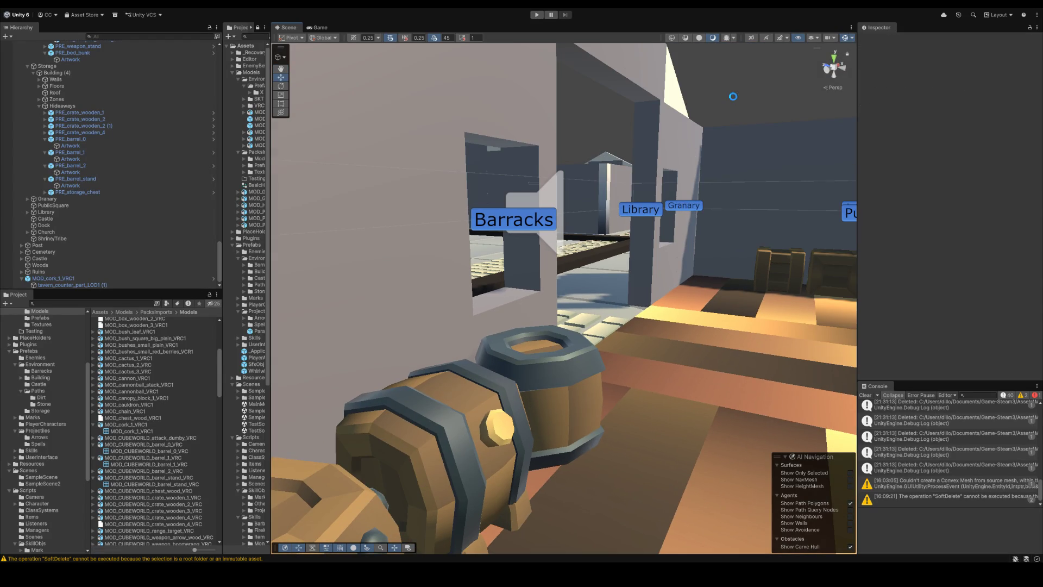
scroll(717, 111, "down", 5)
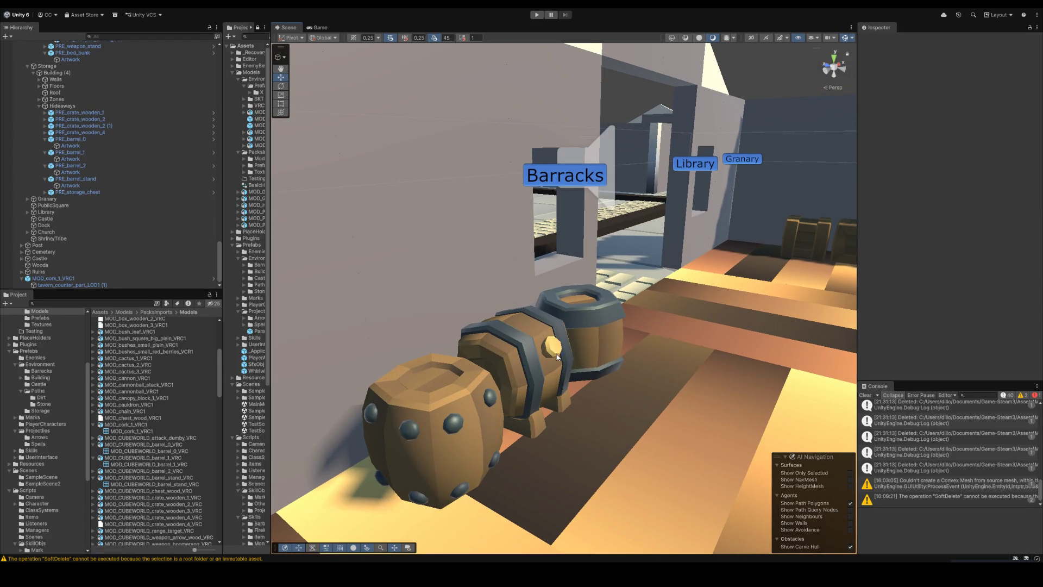
left_click(545, 352)
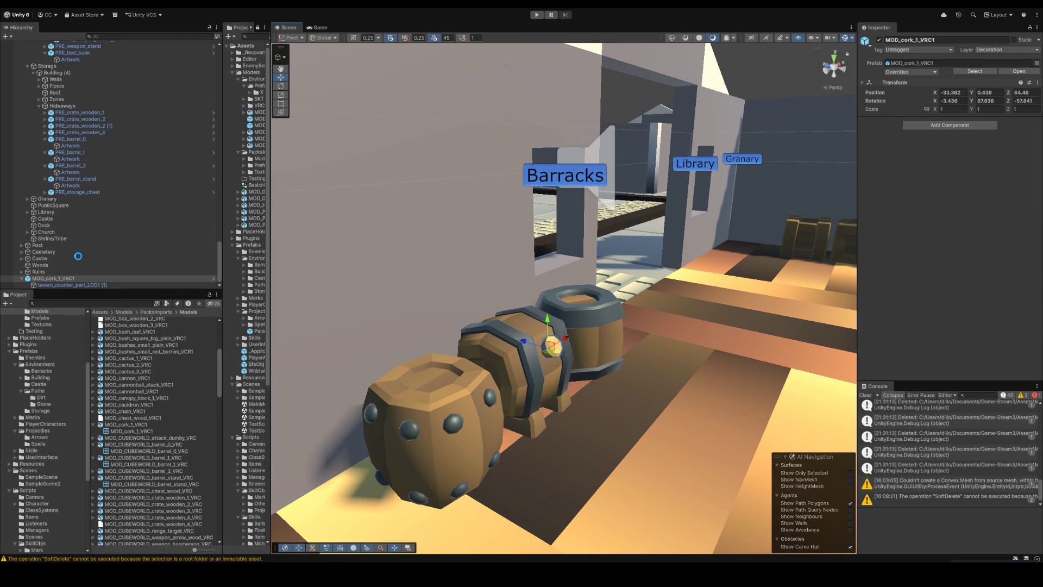
left_click(1019, 72)
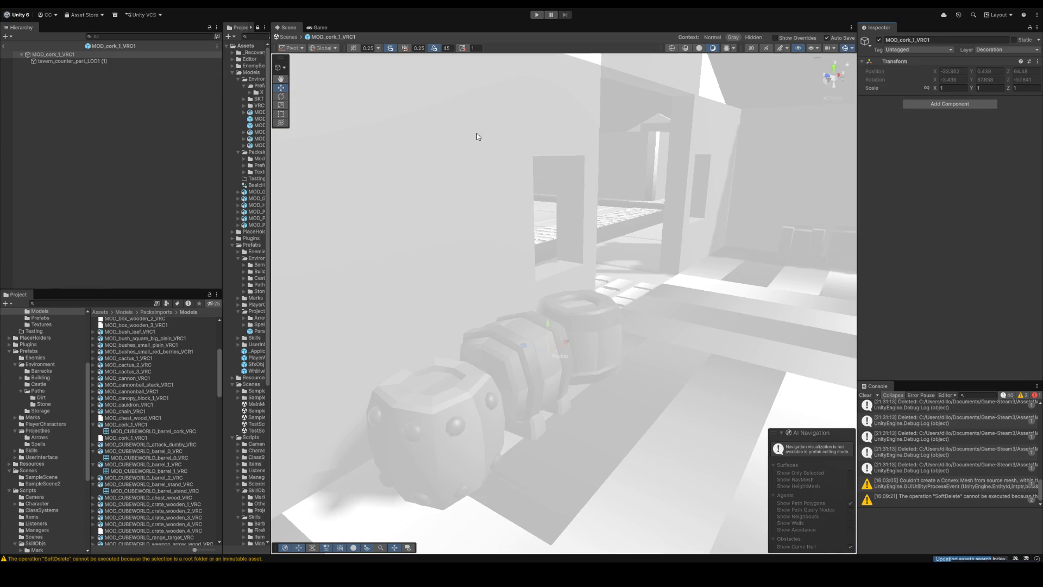
left_click(169, 61)
left_click(983, 111)
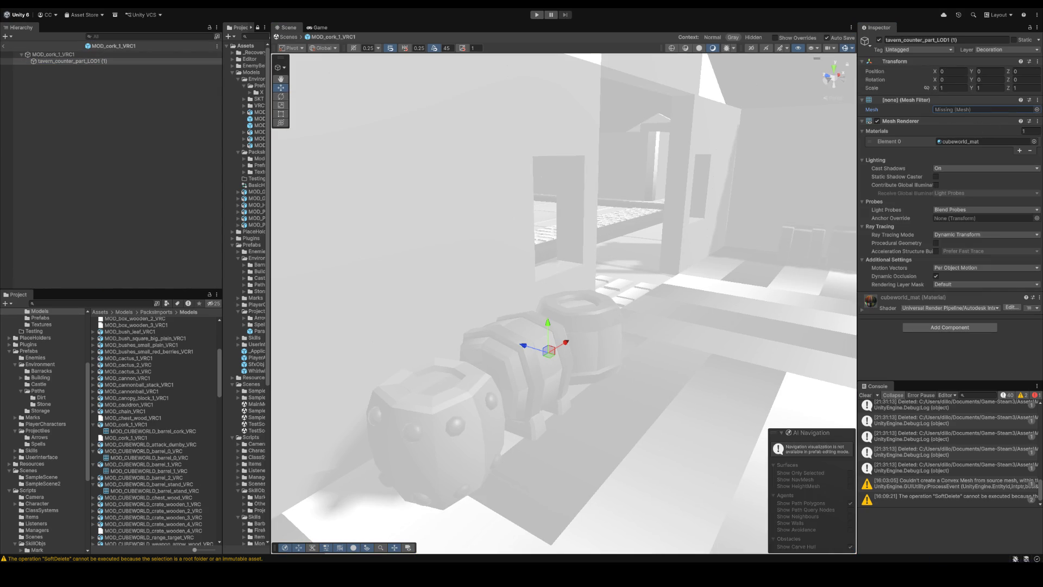
key("Return")
Step: Rename the child Artwork, return to the scene and locate the cork prefab asset
left_click(118, 61)
key("F2")
type("Artwork")
key("Return")
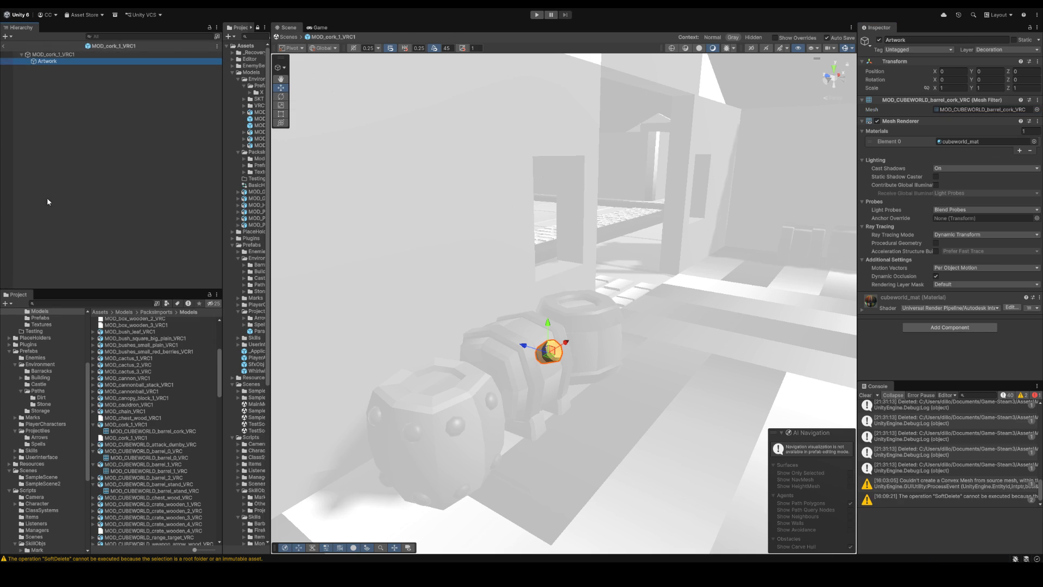
left_click(8, 46)
left_click_drag(564, 333, 556, 340)
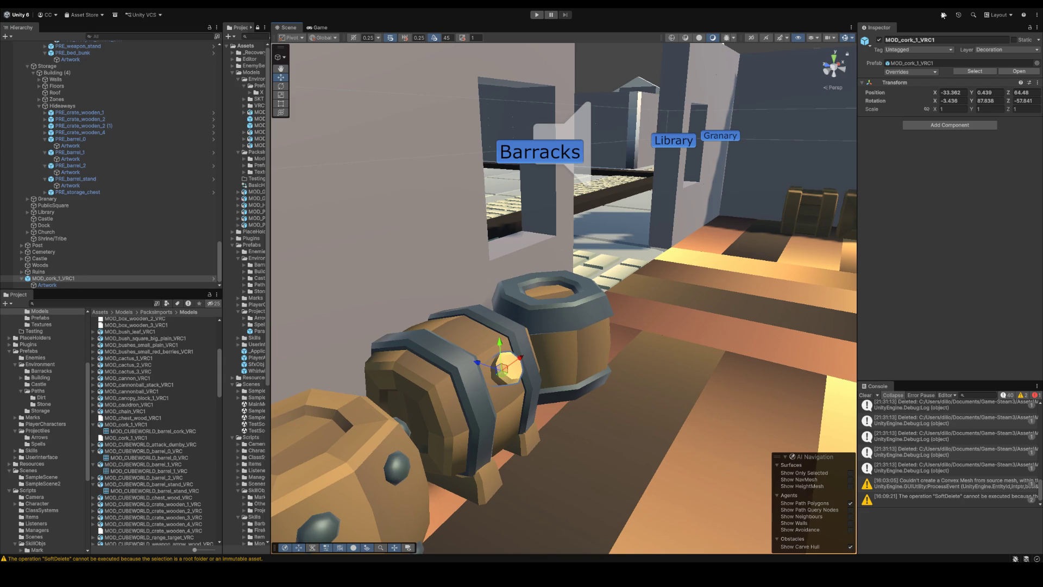
left_click(982, 71)
Step: Rename the cork prefab PRE_barrel_cork and locate its Artwork model asset
left_click(151, 319)
type("PRE_barrel")
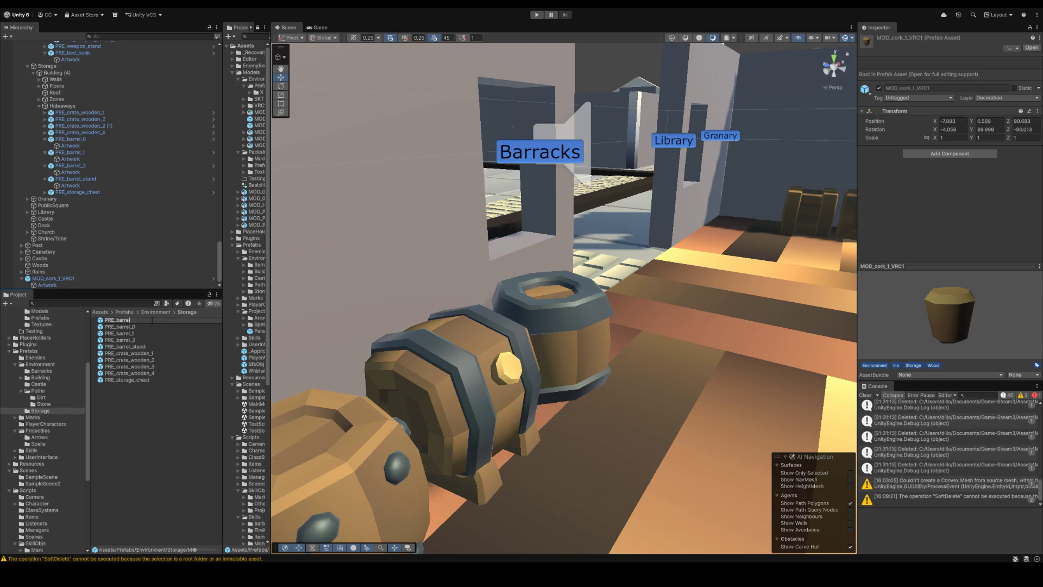
type("_cork")
key("Return")
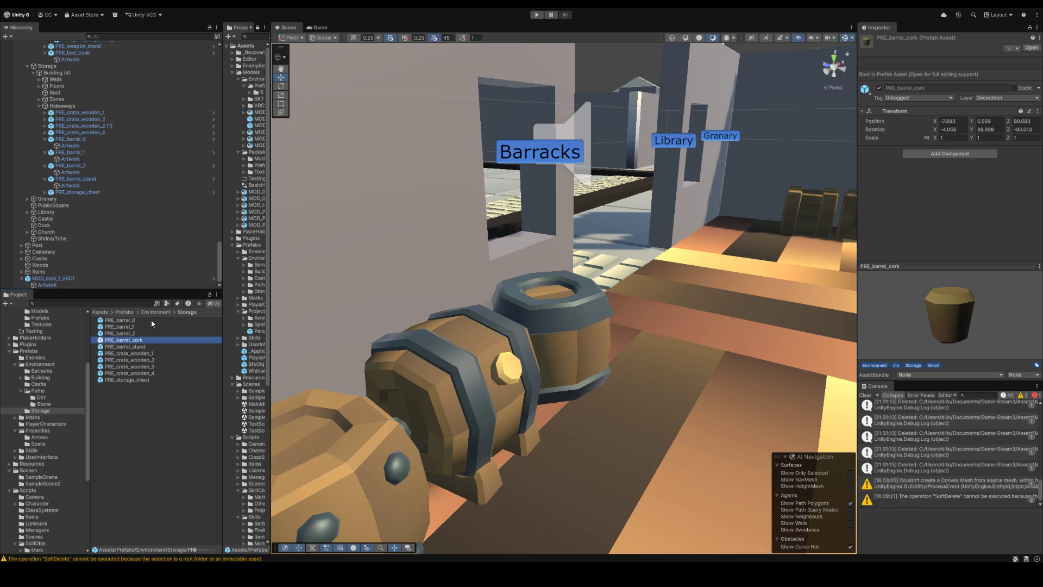
left_click(47, 284)
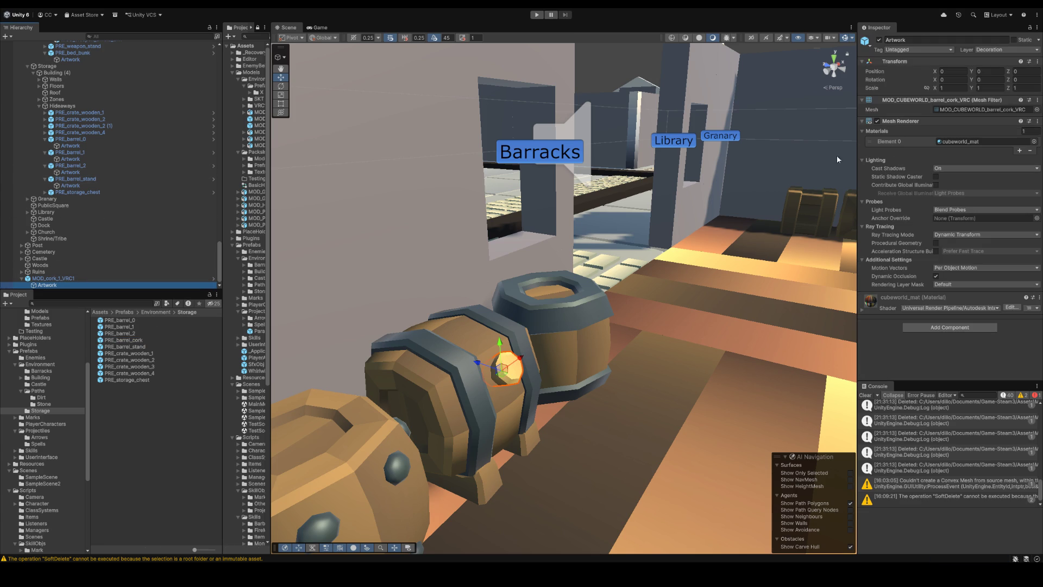
left_click(982, 109)
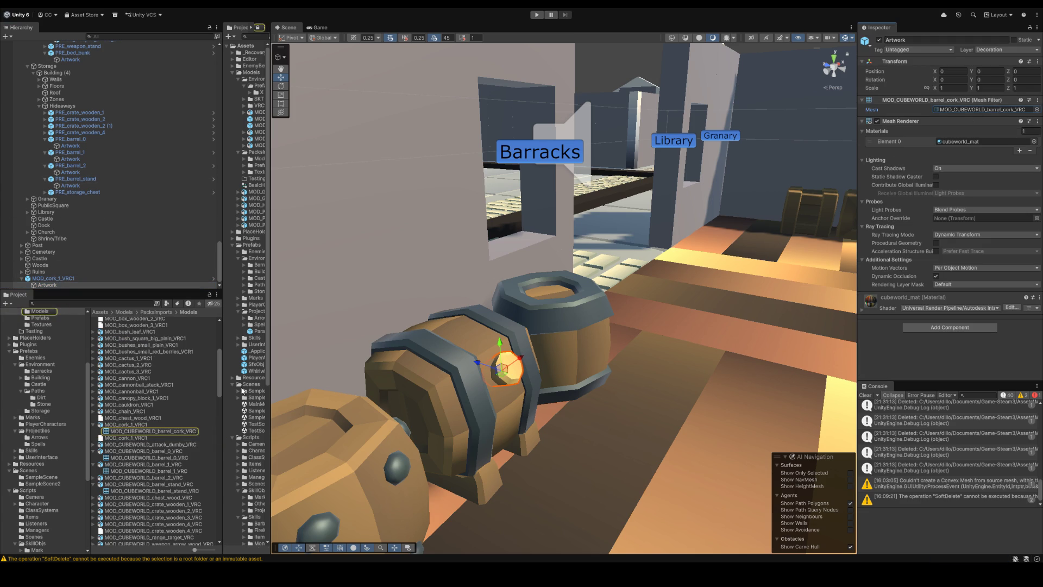
left_click(115, 424)
Step: Rename the cork model MOD_CUBEWORLD_barrel_cork_VRC
key("F2")
type("MOD_CUBEWORLD_barrel_1_VRC")
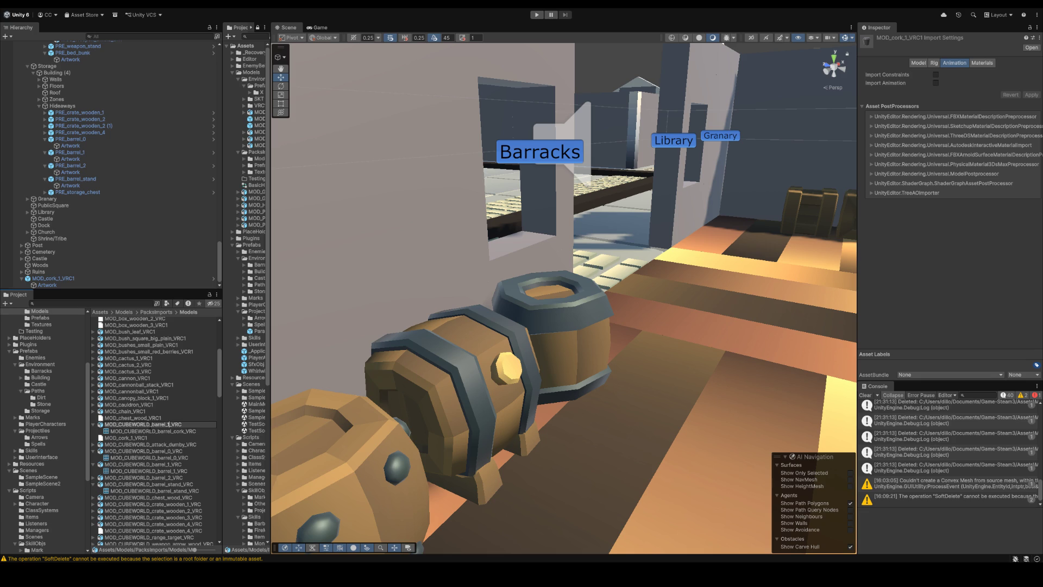
type("ork")
key("Return")
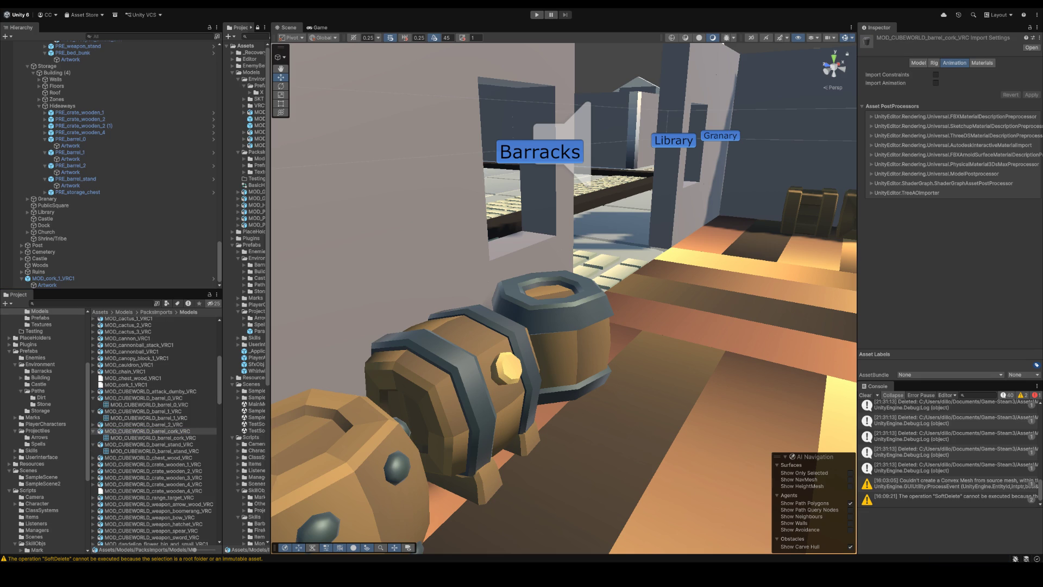
Step: Clear the scene selection and pick the MOD_CUBEWORLD_barrel_1_VRC model
left_click(657, 199)
left_click_drag(657, 198, 592, 257)
scroll(593, 257, "up", 5)
scroll(592, 261, "up", 2)
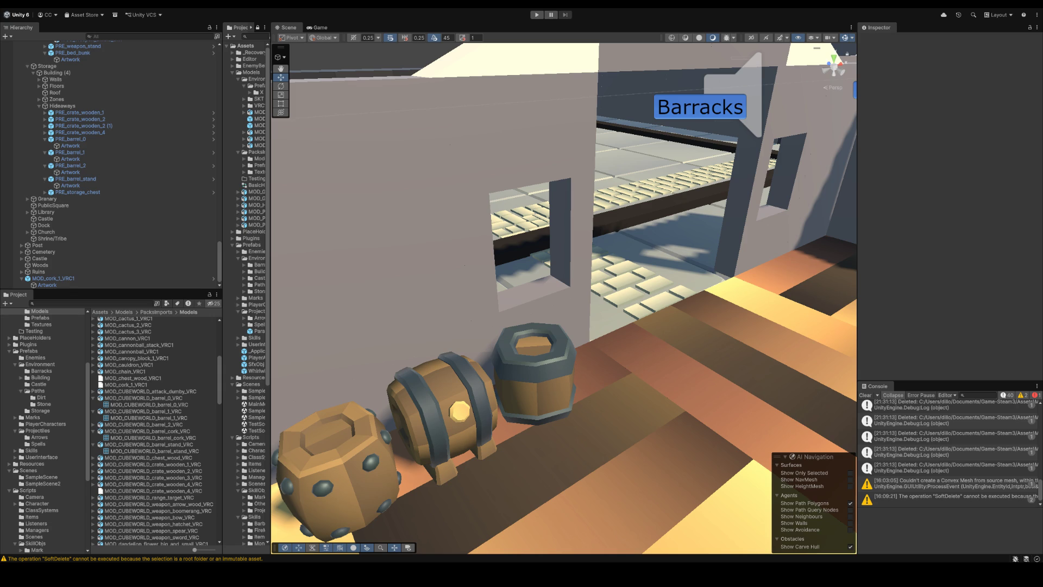
scroll(550, 410, "down", 5)
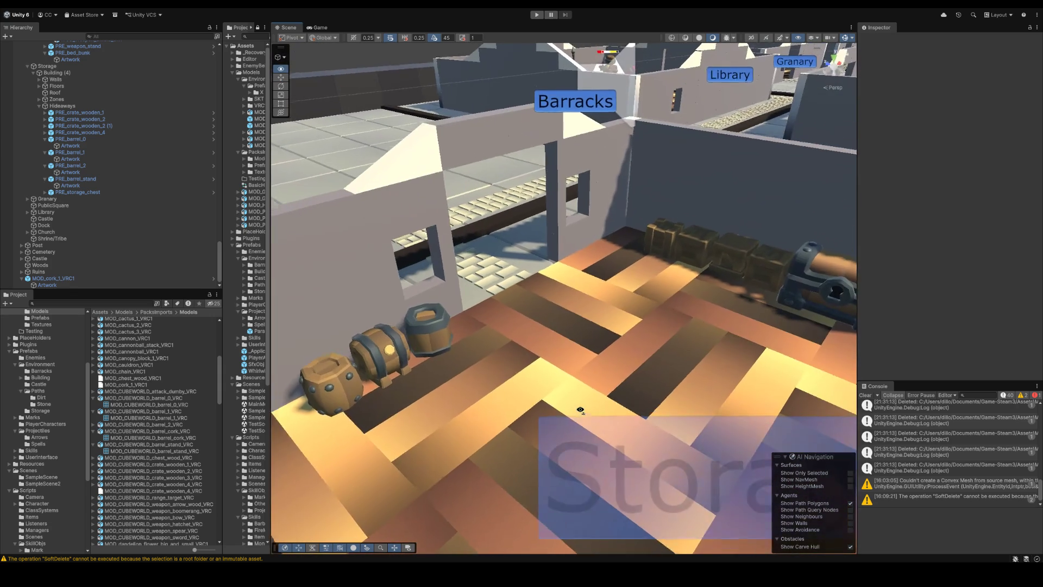
left_click(162, 411)
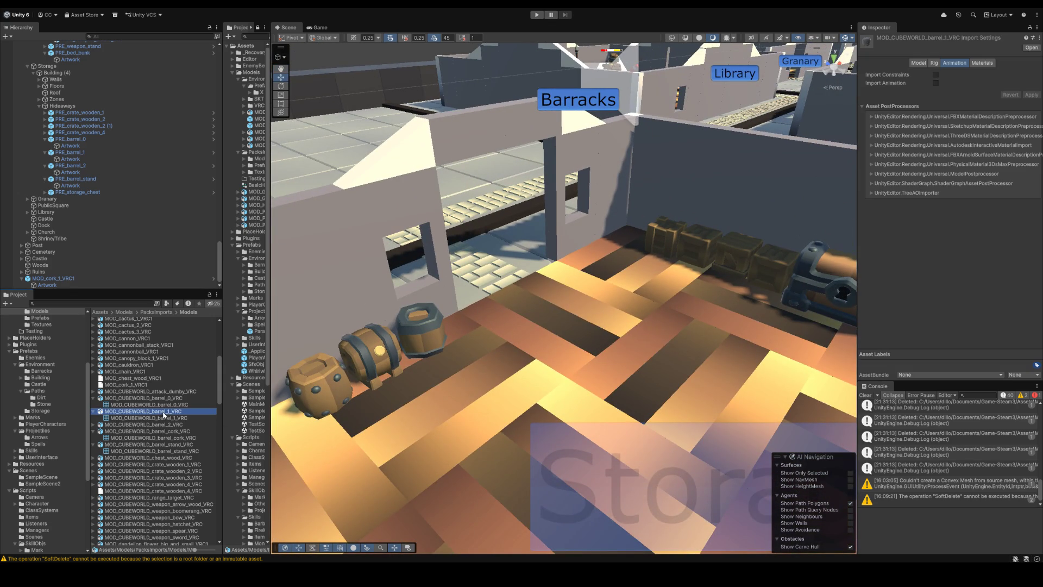
right_click(460, 399)
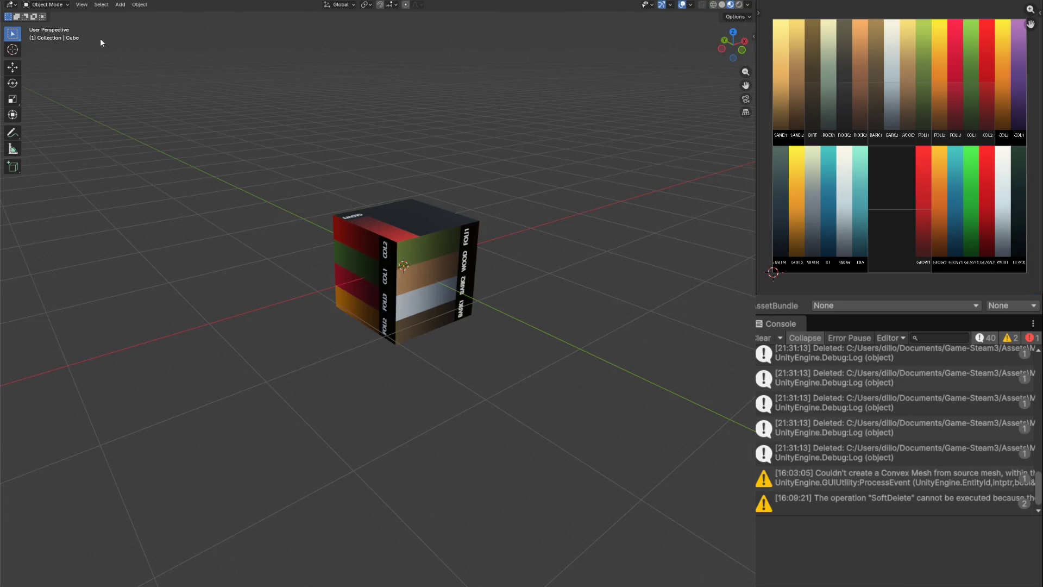
Step: Raise the cube half a metre along Z in Edit Mode
left_click(374, 294)
key("KP_1")
key("Tab")
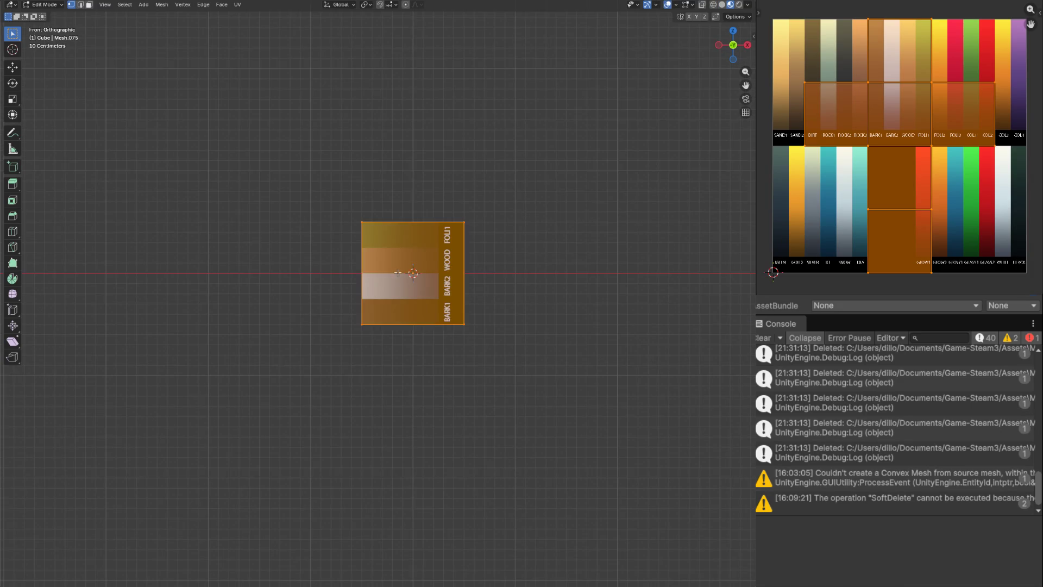
scroll(393, 274, "up", 3)
key("g")
key("z")
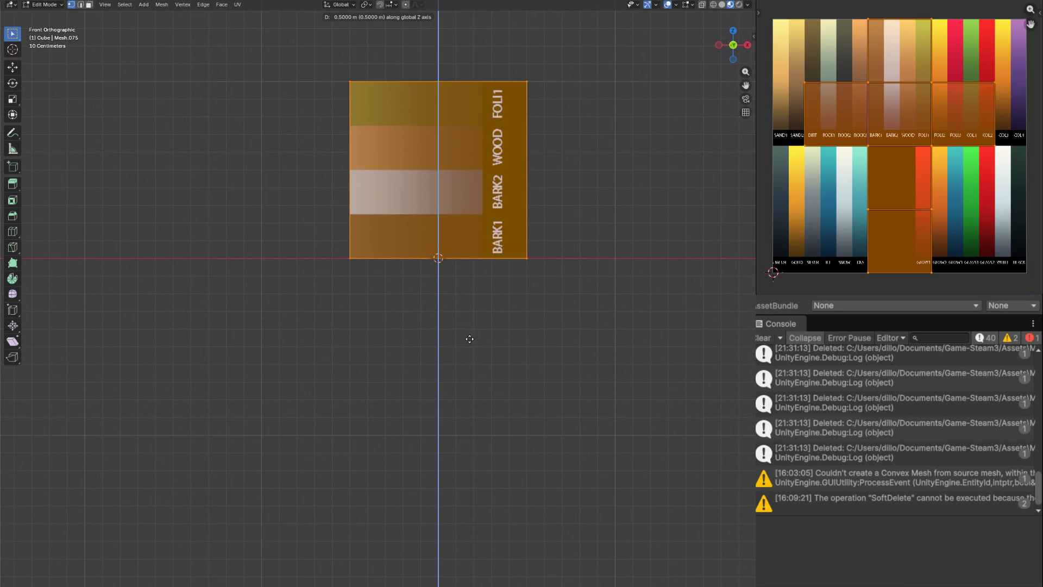
left_click(469, 339)
scroll(469, 340, "up", 2)
key("s")
key("Escape")
key("KP_7")
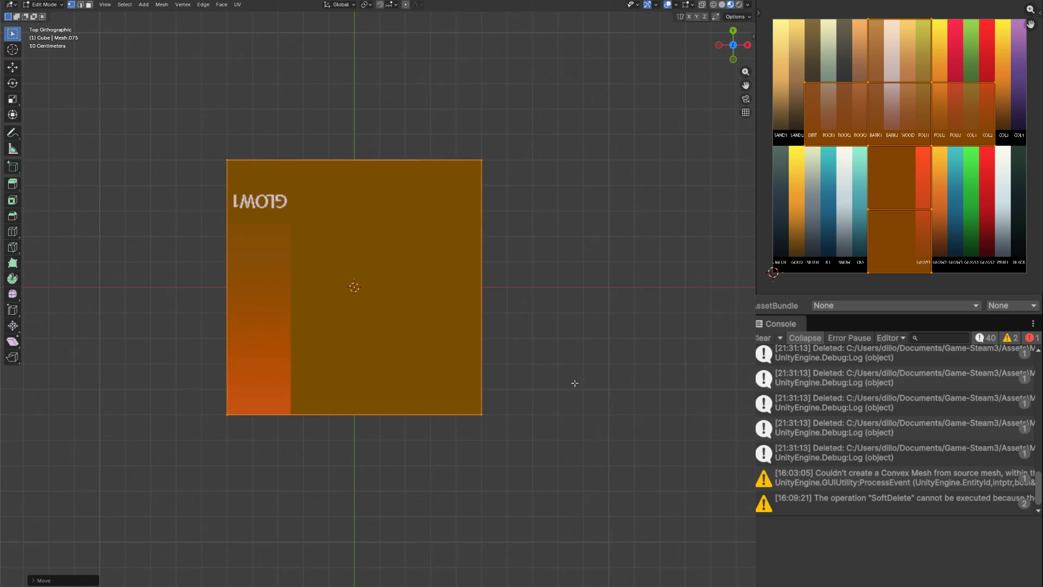
key("KP_1")
Step: In solid shading, select the bottom vertices and move them up to flatten the cube
key("z")
left_click(402, 494)
key("alt+a")
key("c")
mouse_move(234, 361)
left_mouse_down()
mouse_move(344, 375)
mouse_move(481, 357)
left_mouse_up()
key("Escape")
key("g")
key("z")
left_click(536, 150)
key("grave")
type("asy2")
Step: Stretch the slab 1.5 along Y and check its proportions from several views
key("Escape")
type("sy")
type("1.5")
key("Return")
key("KP_7")
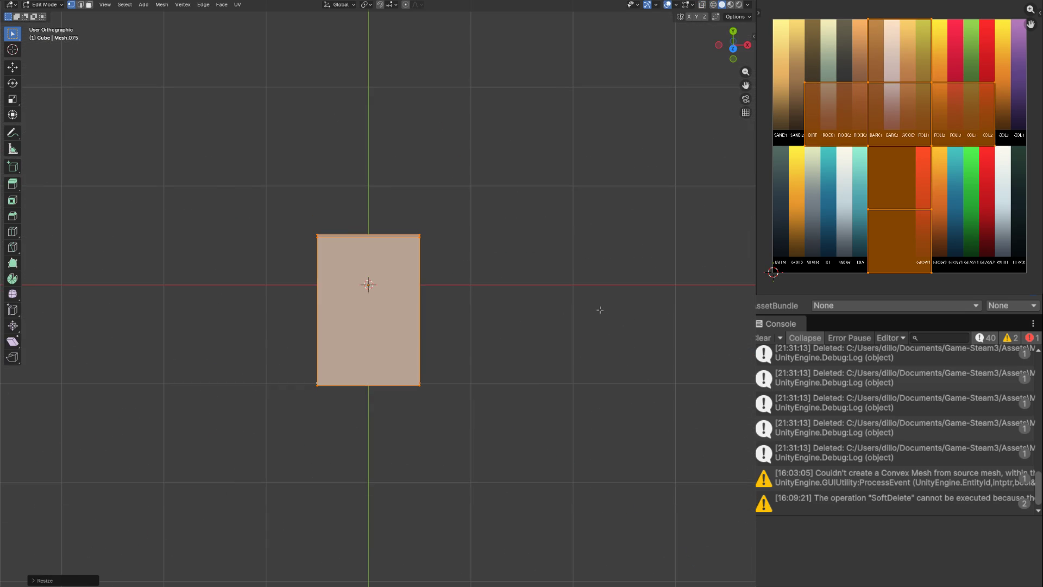
scroll(589, 310, "up", 3)
key("g")
key("Escape")
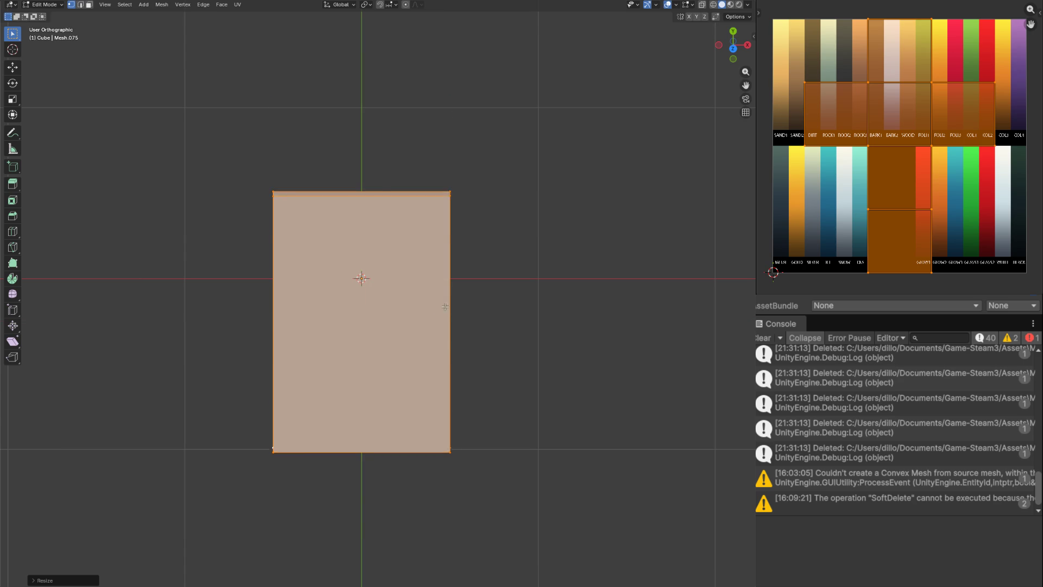
type("sy0.67")
key("Return")
key("KP_2")
key("KP_8")
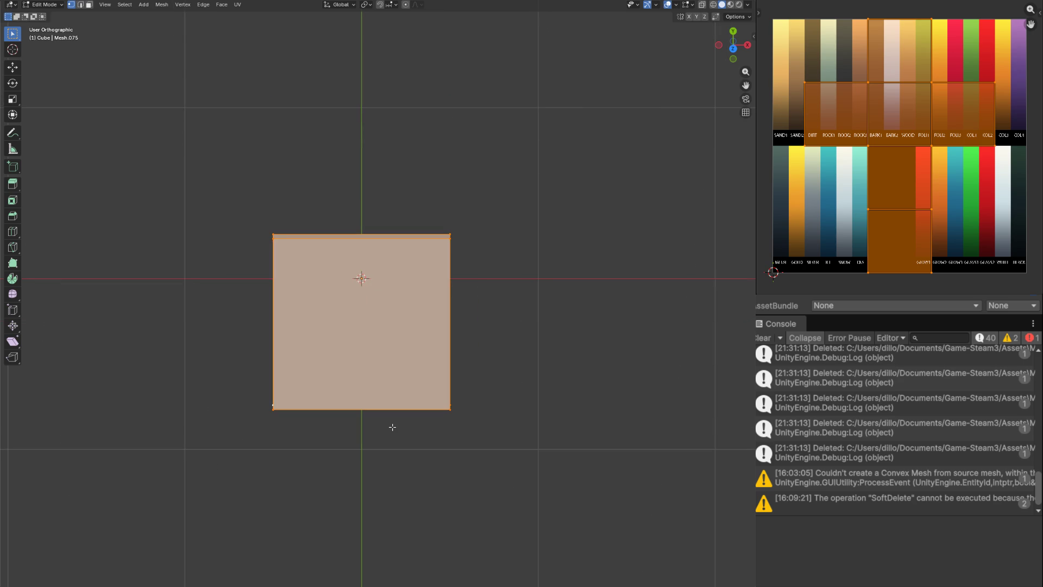
key("KP_2")
key("KP_2")
key("KP_2")
key("KP_7")
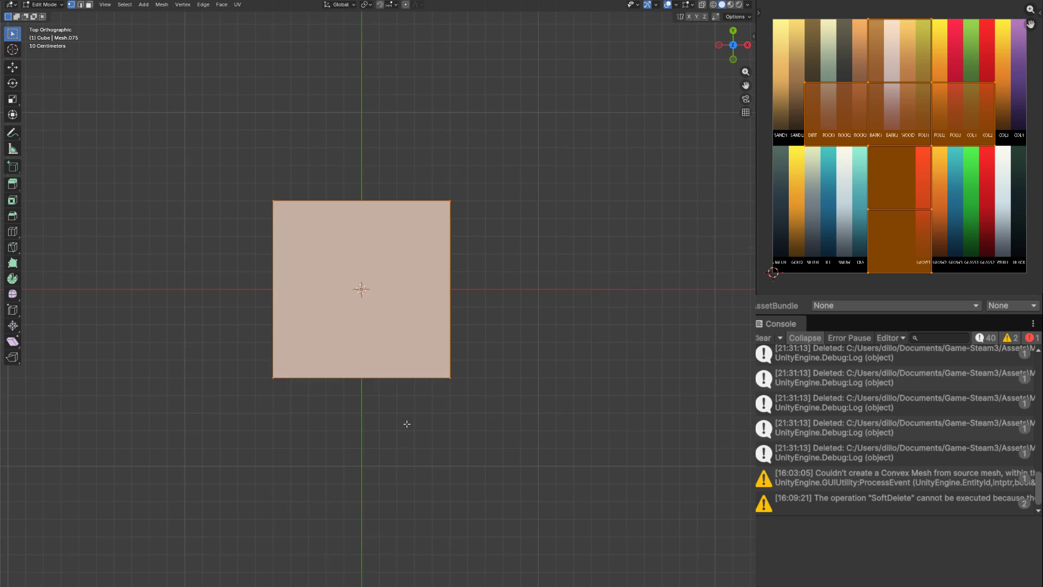
type("sy")
type("1.5")
key("Return")
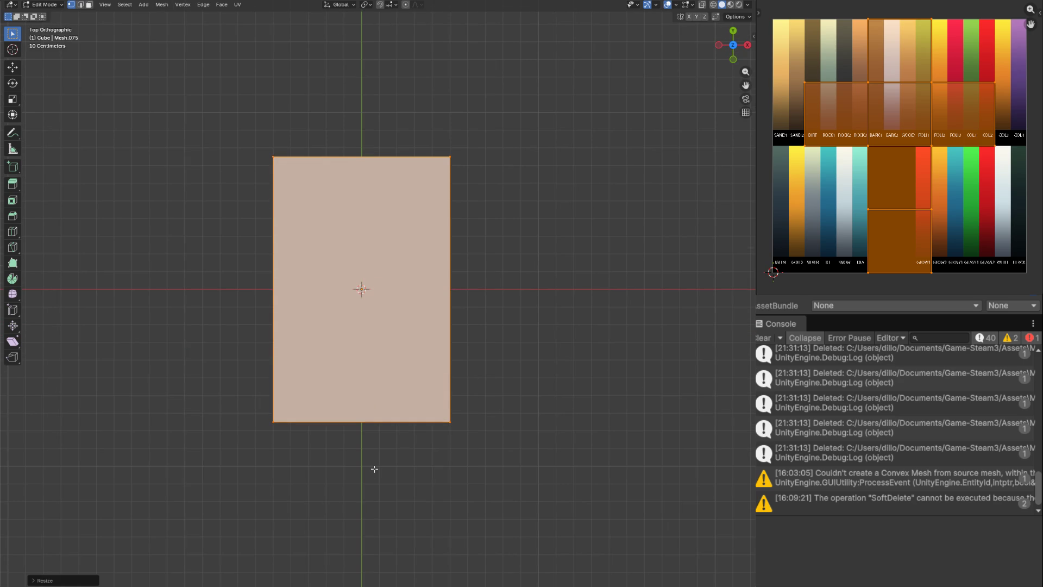
key("KP_2")
key("KP_2")
key("KP_2")
key("KP_4")
key("KP_4")
key("KP_4")
scroll(296, 170, "down", 3)
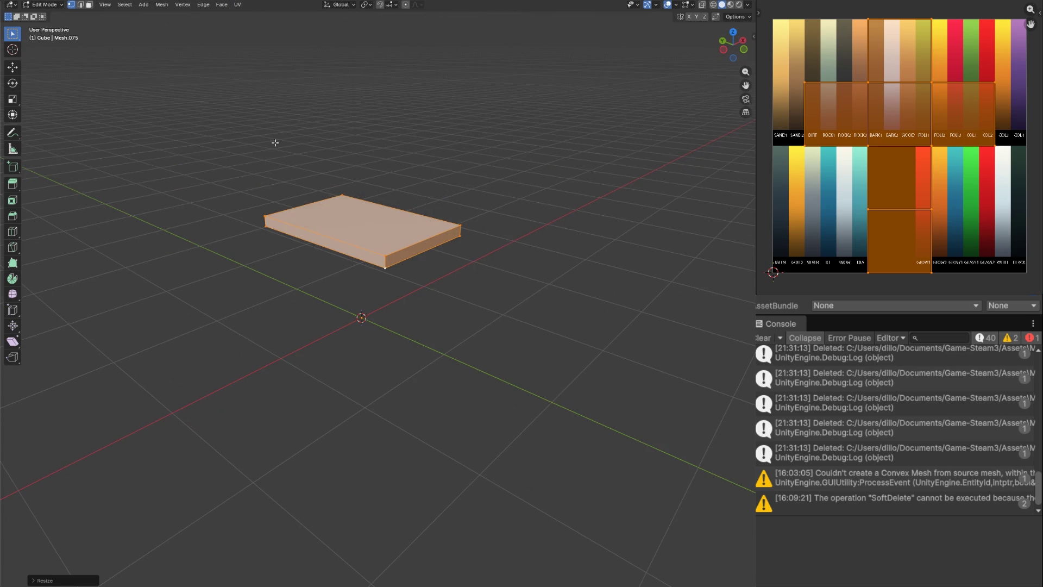
scroll(261, 171, "up", 1)
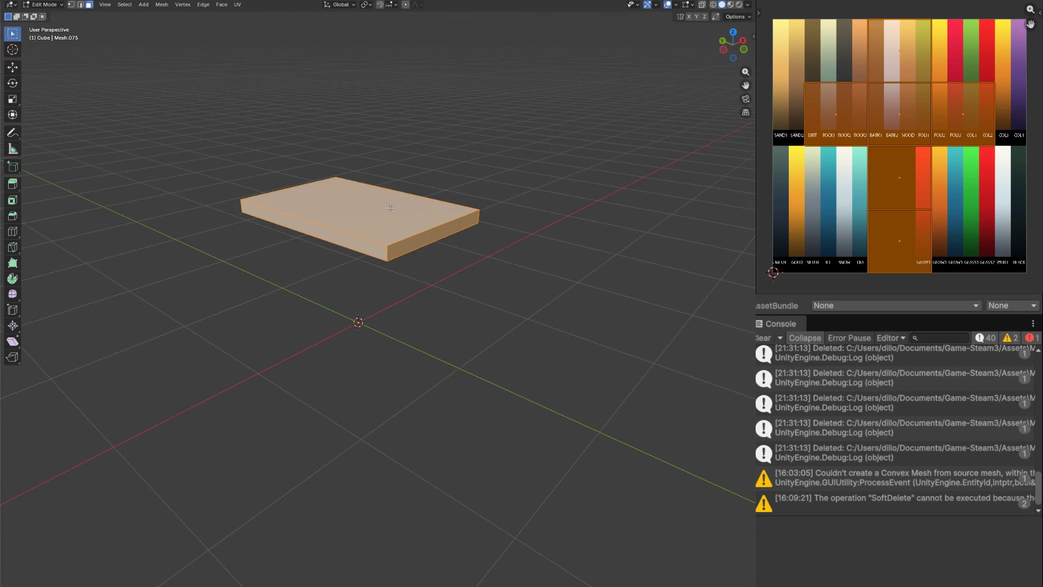
Step: Duplicate the slab's top face and narrow its width in front view as the start of a leg
left_click(359, 208)
key("shift+d")
key("Escape")
key("s")
key("Escape")
key("KP_7")
key("KP_1")
key("g")
key("z")
left_click(479, 244)
key("s")
key("x")
left_click(435, 212)
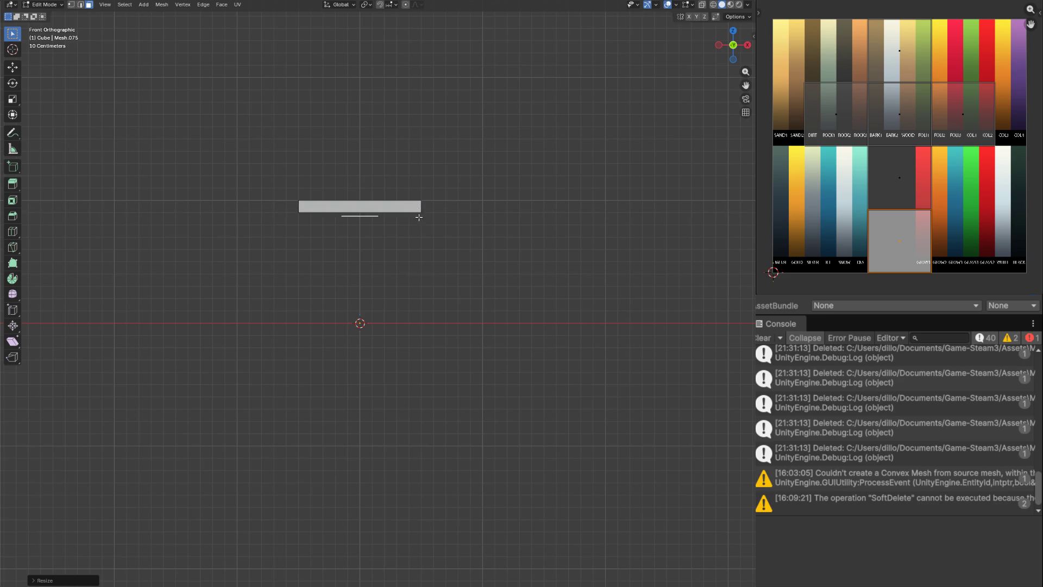
scroll(403, 187, "up", 4)
Step: Adjust the face's height, then in top wireframe view reduce its depth and shift it toward a corner
key("g")
key("z")
left_click(537, 163)
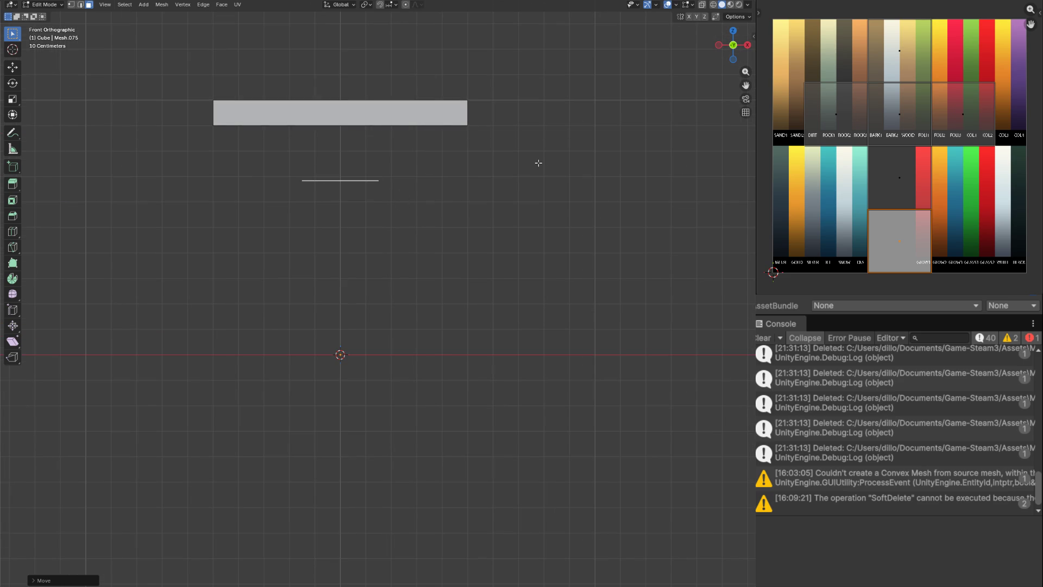
key("KP_7")
key("z")
left_click(469, 163)
key("s")
key("y")
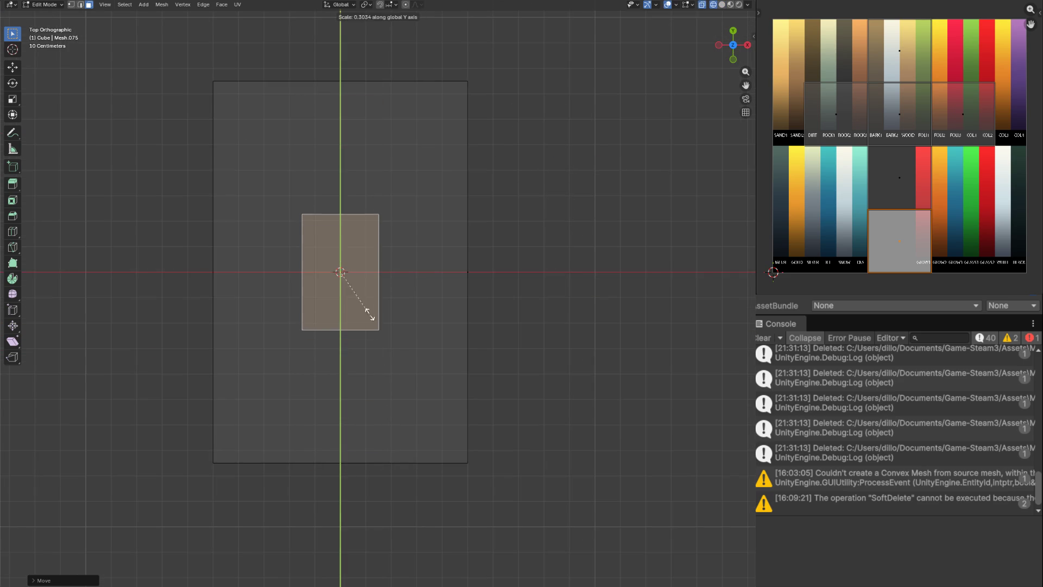
left_click(374, 325)
key("g")
left_click(277, 384)
Step: Shrink the face in stages into a small square leg footprint at the tabletop corner
key("s")
left_click(371, 342)
key("g")
left_click(346, 422)
key("s")
left_click(390, 422)
key("g")
key("s")
left_click(405, 430)
Step: Raise the leg face up under the tabletop and extrude it down to the floor line
key("KP_1")
key("g")
key("z")
left_click(335, 227)
key("e")
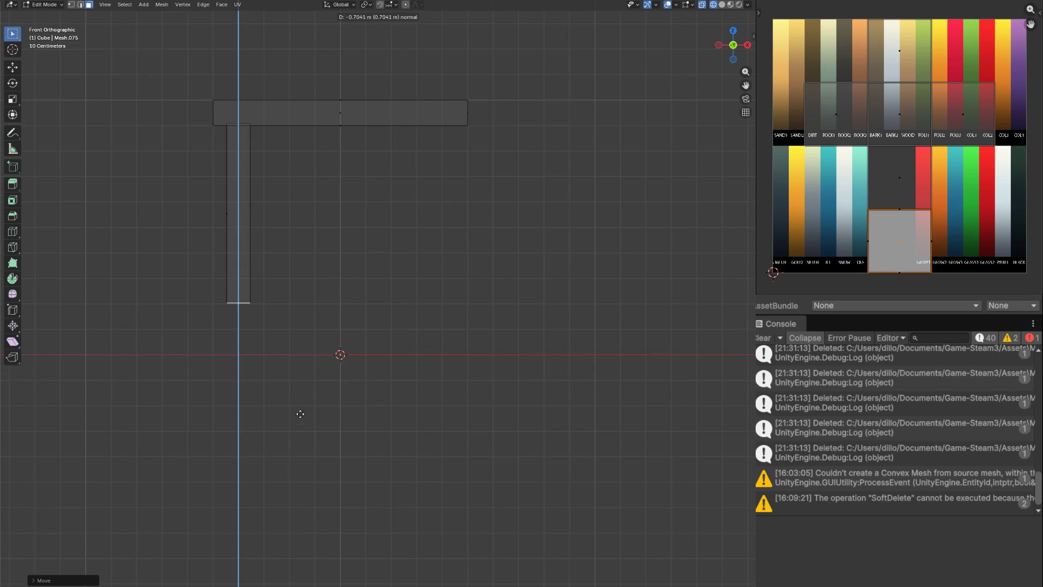
left_click(299, 457)
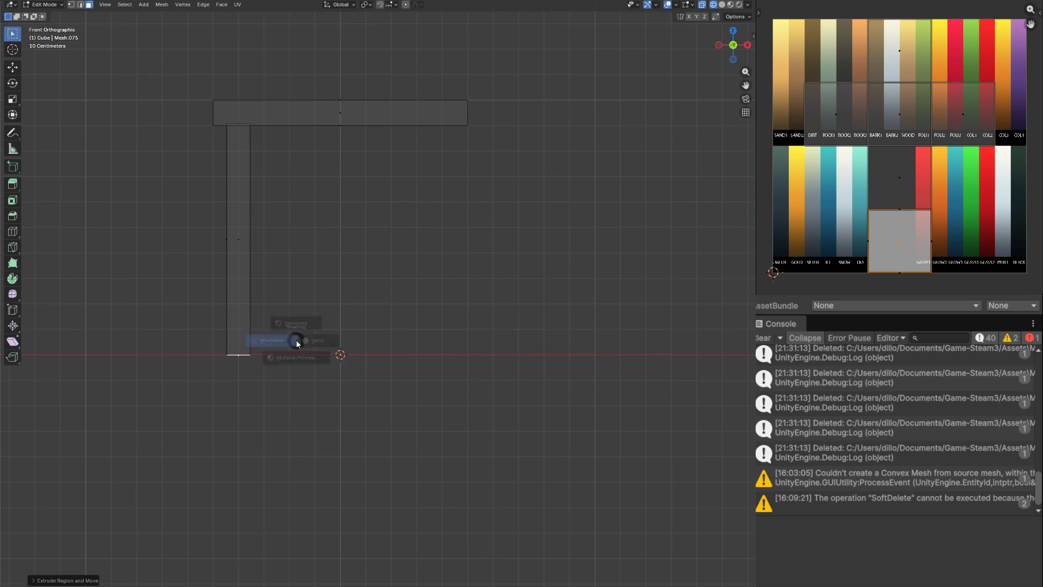
key("alt+z")
Step: Duplicate the whole leg along X to stand under the tabletop's other end
key("ctrl+l")
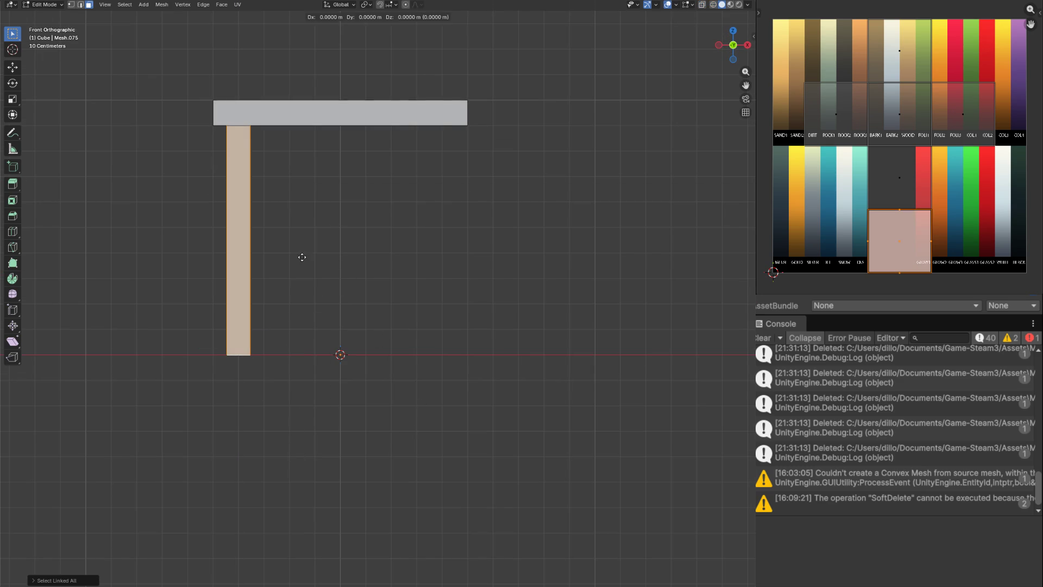
key("shift+d")
key("x")
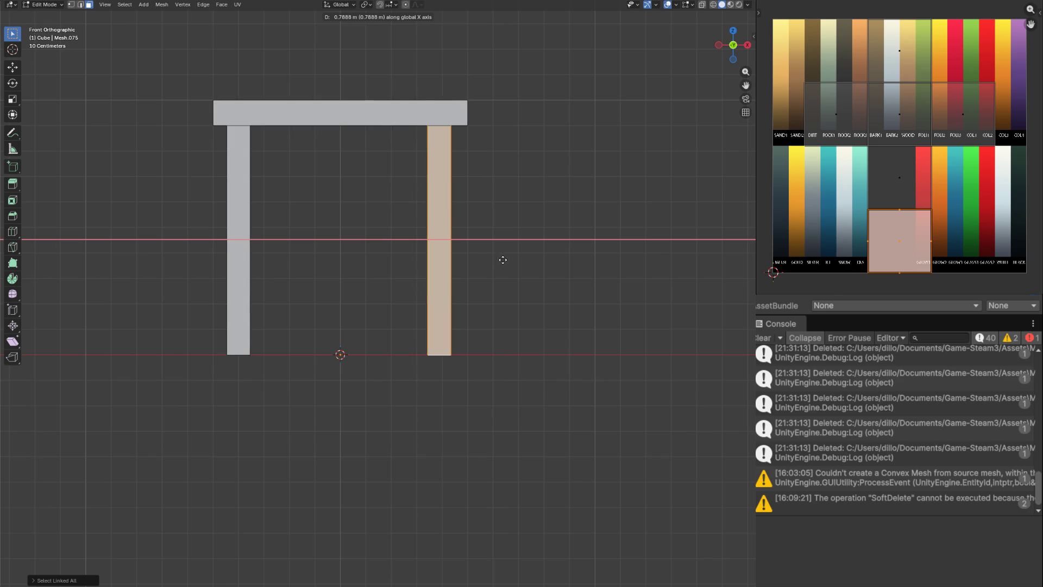
left_click(503, 259)
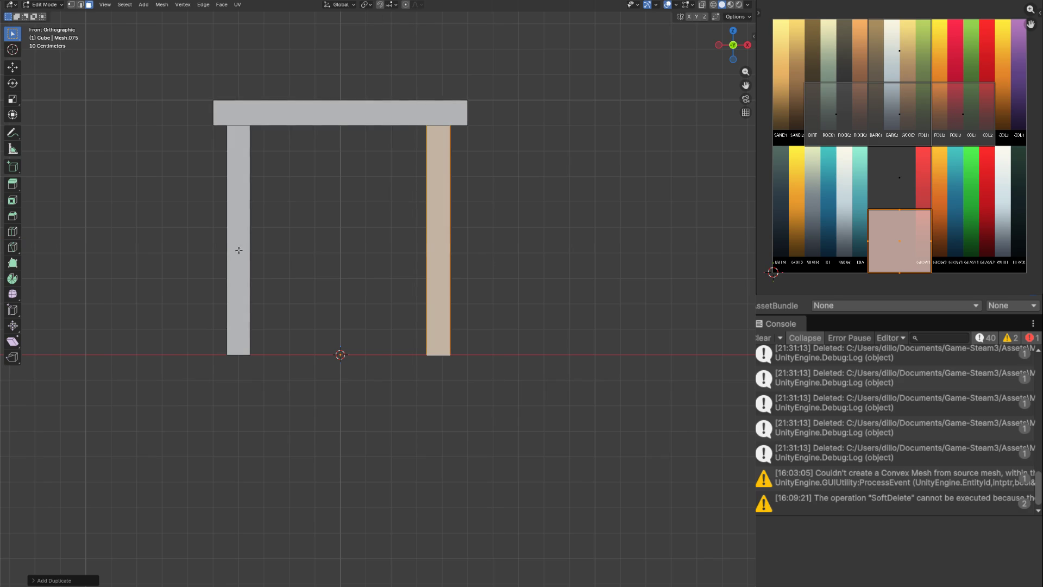
Step: Copy the pair of legs along Y to the table's far end and inspect the four-legged table
key("ctrl+l")
key("KP_7")
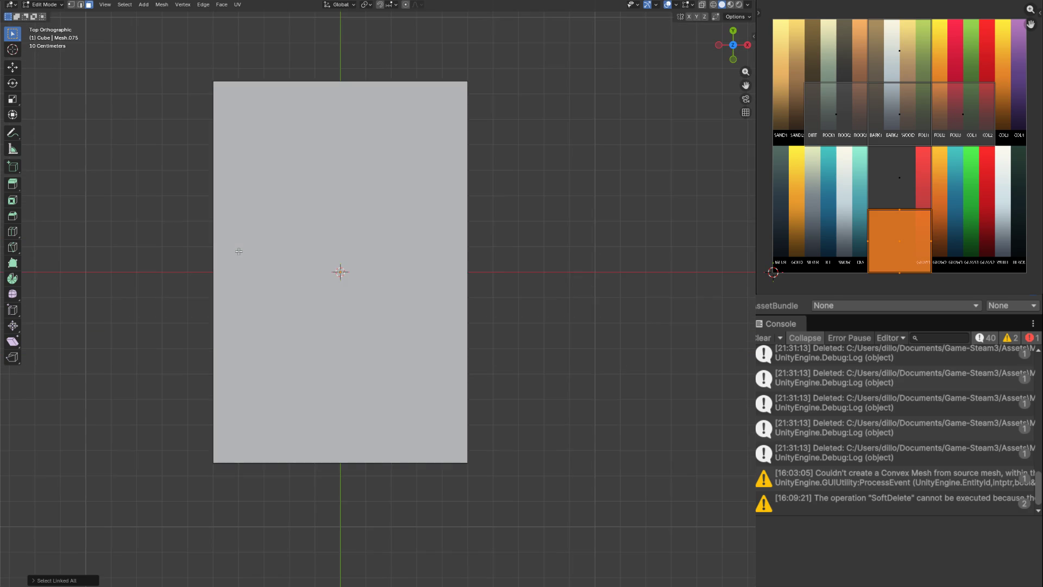
key("alt+z")
key("g")
key("y")
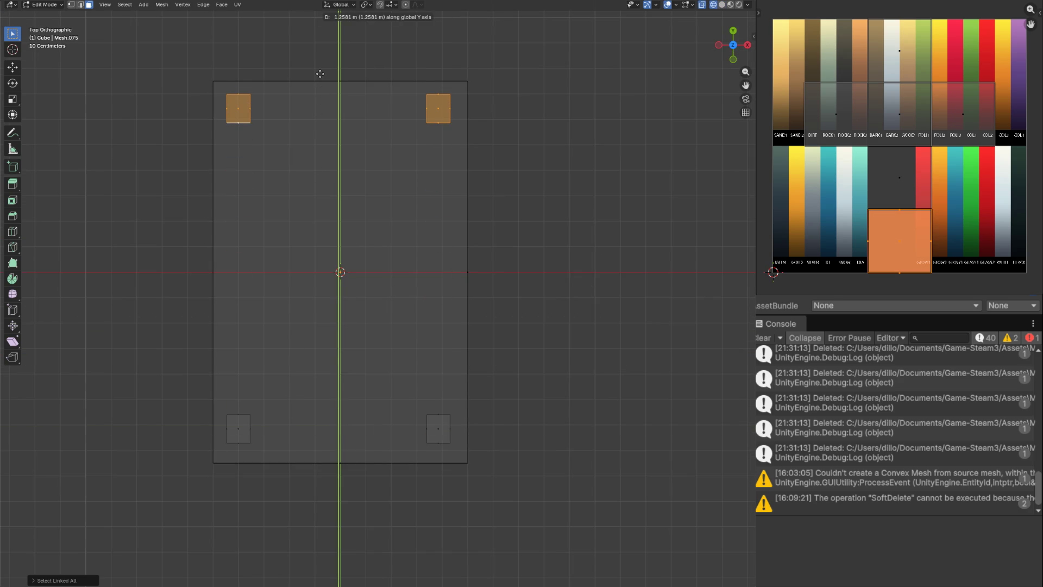
left_click(320, 82)
key("Tab")
key("alt+z")
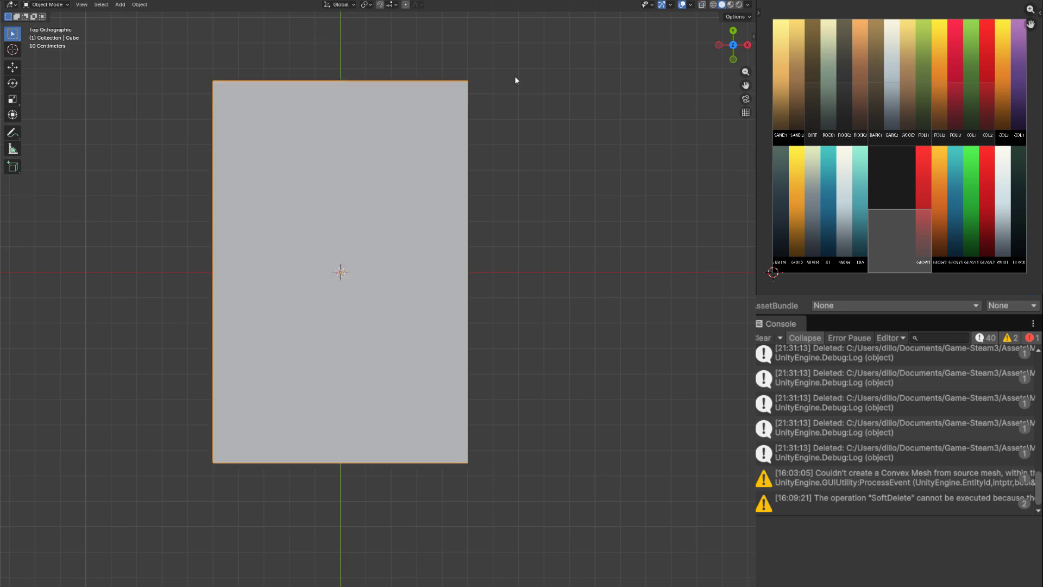
mouse_move(337, 288)
left_mouse_down()
mouse_move(368, 280)
mouse_move(353, 292)
left_mouse_up()
Step: In front wireframe view, brush-select the tabletop and upper leg vertices
key("Tab")
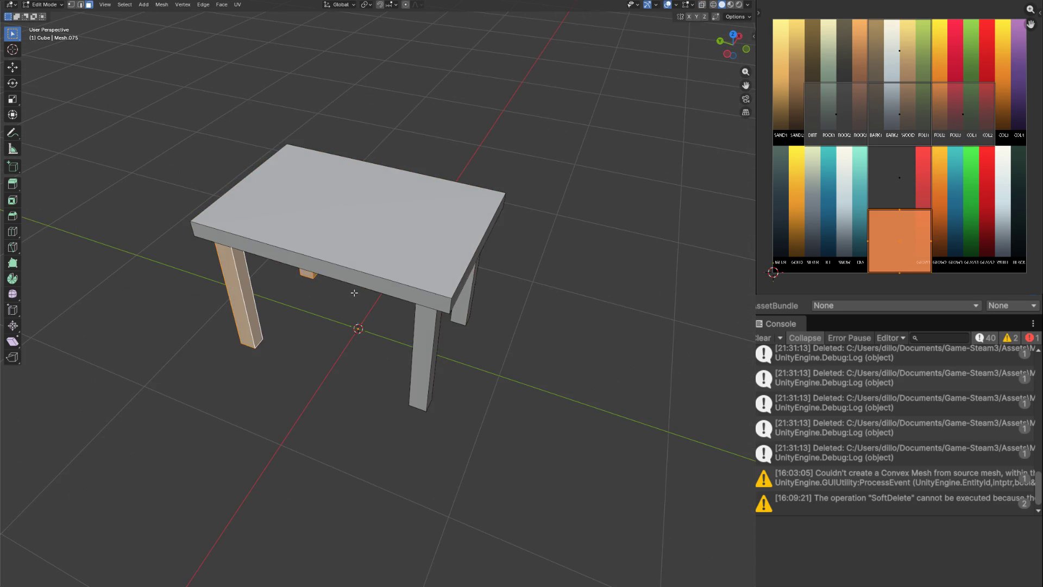
key("KP_1")
key("1")
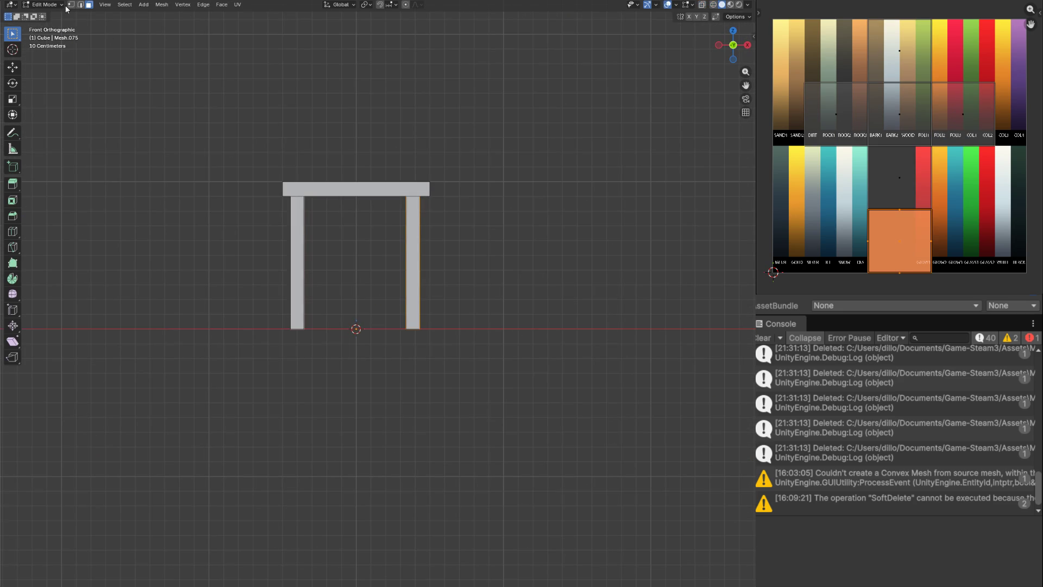
key("alt+a")
key("z")
left_click(129, 174)
key("c")
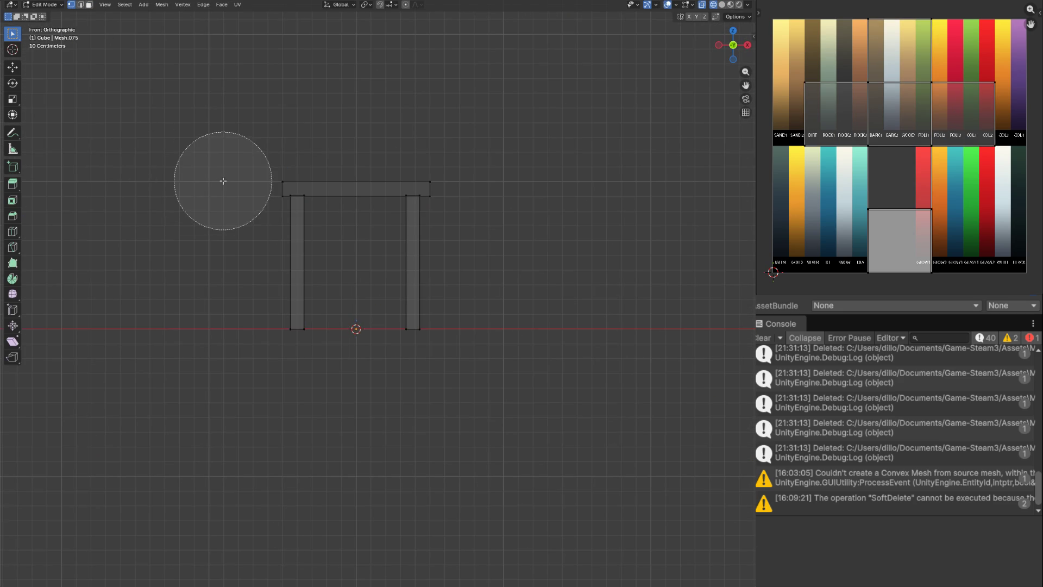
left_click_drag(289, 176, 493, 163)
Step: Lower the tabletop and upper legs slightly along Z and return to solid display
key("Escape")
key("g")
key("z")
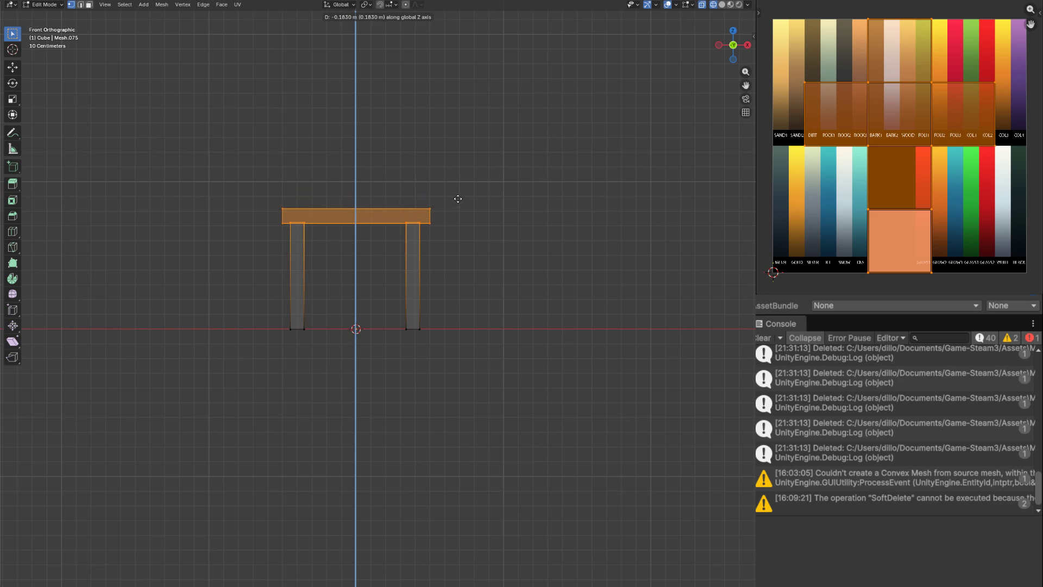
left_click(459, 200)
key("Tab")
key("shift+z")
scroll(456, 233, "down", 5)
left_click_drag(456, 233, 700, 121)
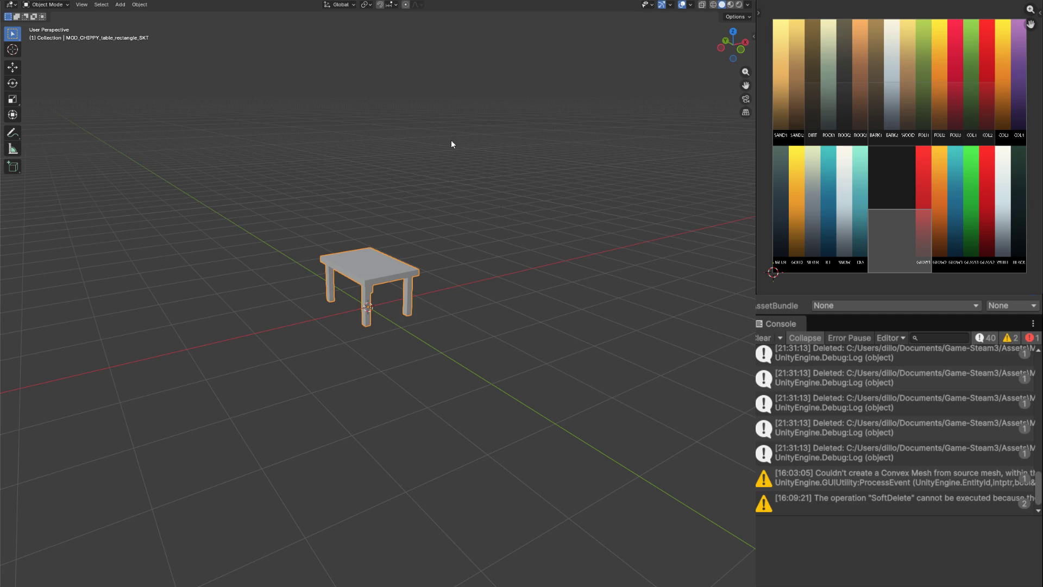
Step: Show the table in Material Preview and project its UVs from the current view
key("z")
left_click(477, 245)
left_click_drag(404, 275, 424, 273)
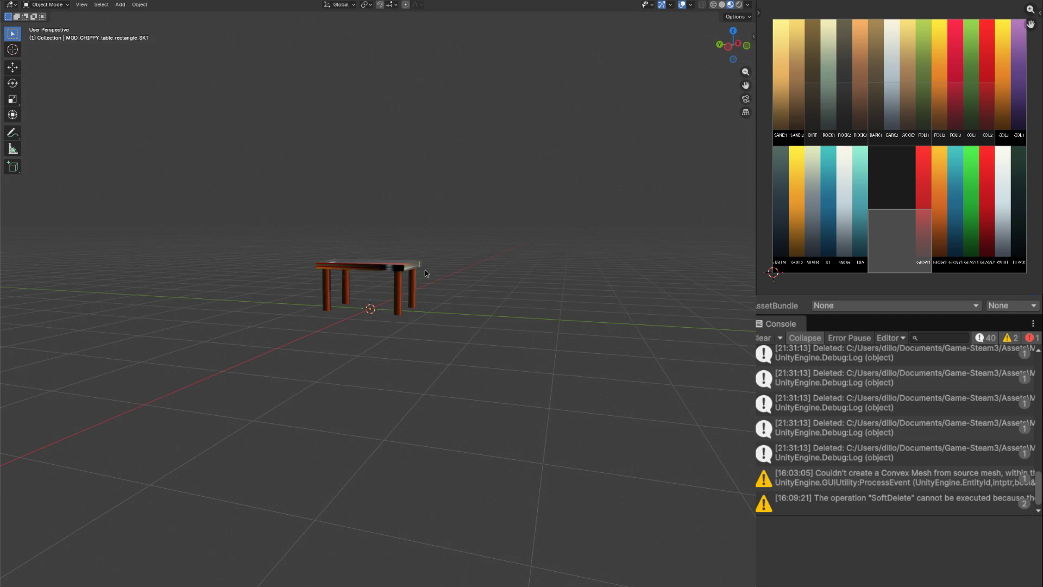
key("Tab")
key("u")
key("Up")
key("Up")
key("Up")
key("Up")
key("Return")
Step: Scale and stretch the tabletop UV island and place it over the WOOD palette strip
key("s")
left_click(884, 115)
key("g")
scroll(889, 100, "up", 3)
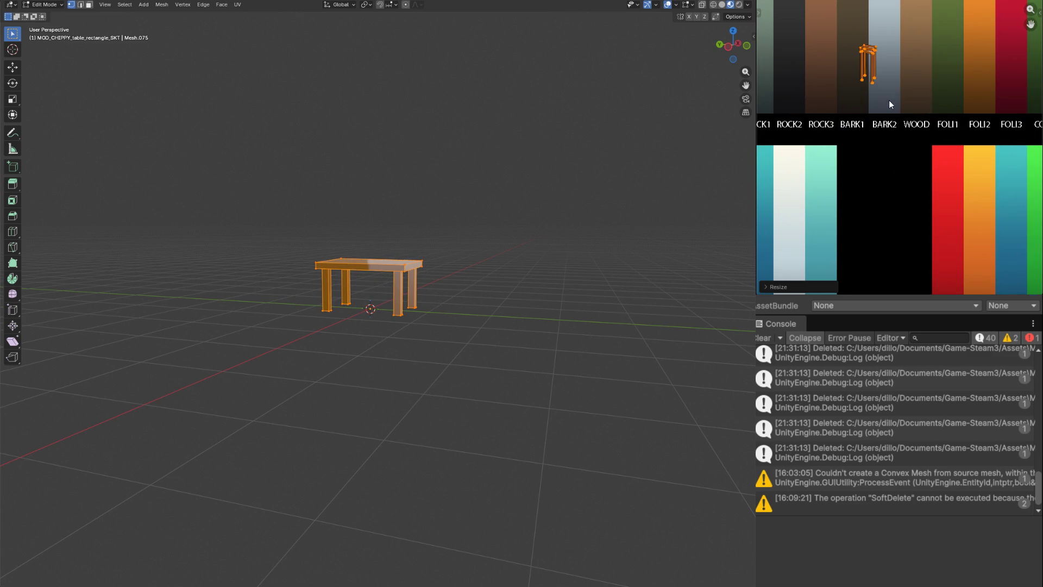
scroll(889, 100, "up", 3)
key("s")
key("y")
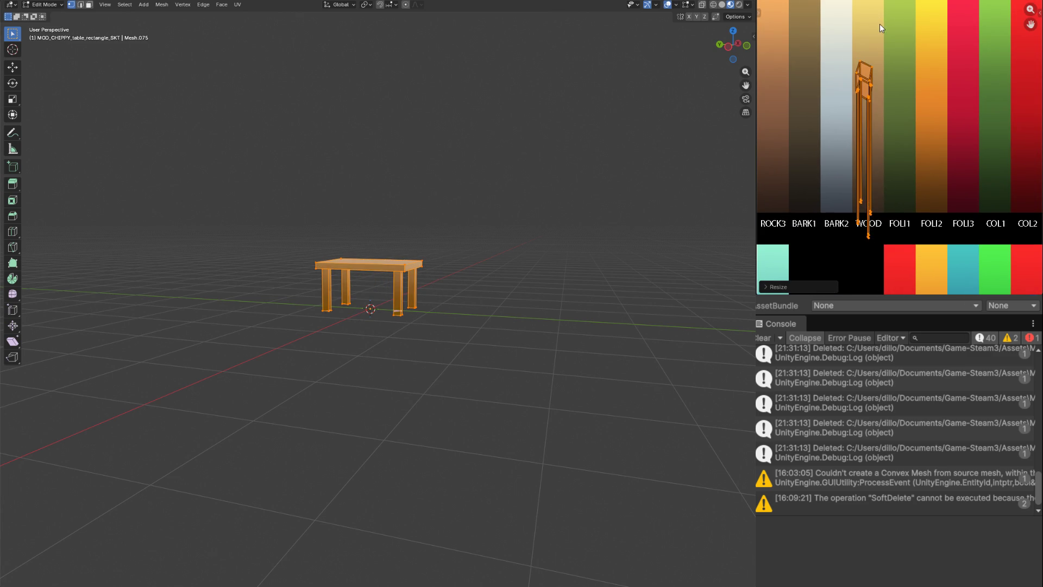
left_click(880, 244)
scroll(896, 192, "up", 2)
key("g")
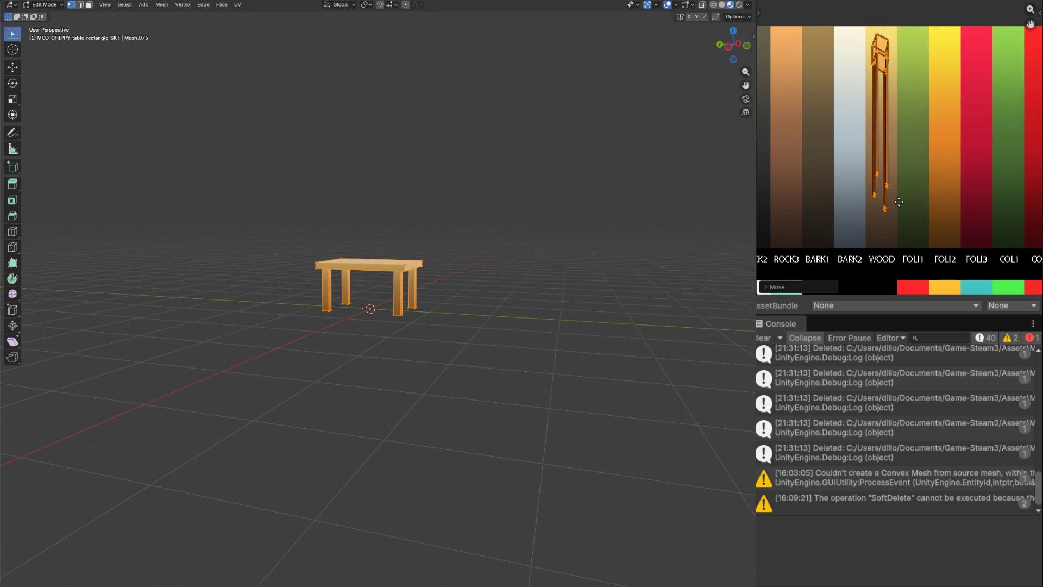
left_click(880, 237)
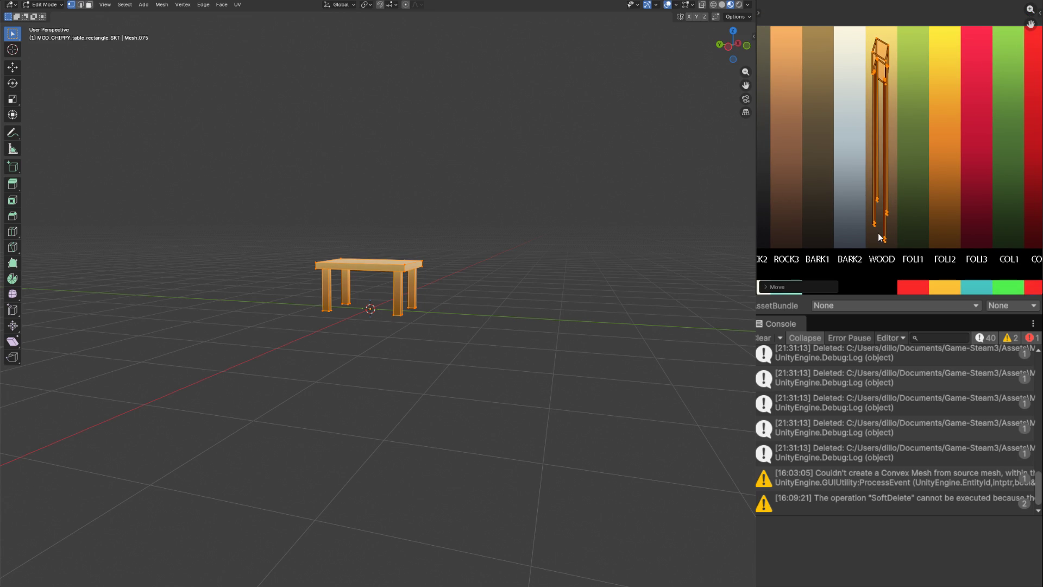
scroll(420, 321, "up", 3)
Step: Brush-select the four leg faces and move their UVs toward the BARK1 strip
key("alt+a")
key("3")
key("c")
left_click_drag(294, 333, 426, 325)
key("Escape")
scroll(903, 160, "down", 2)
key("g")
key("Escape")
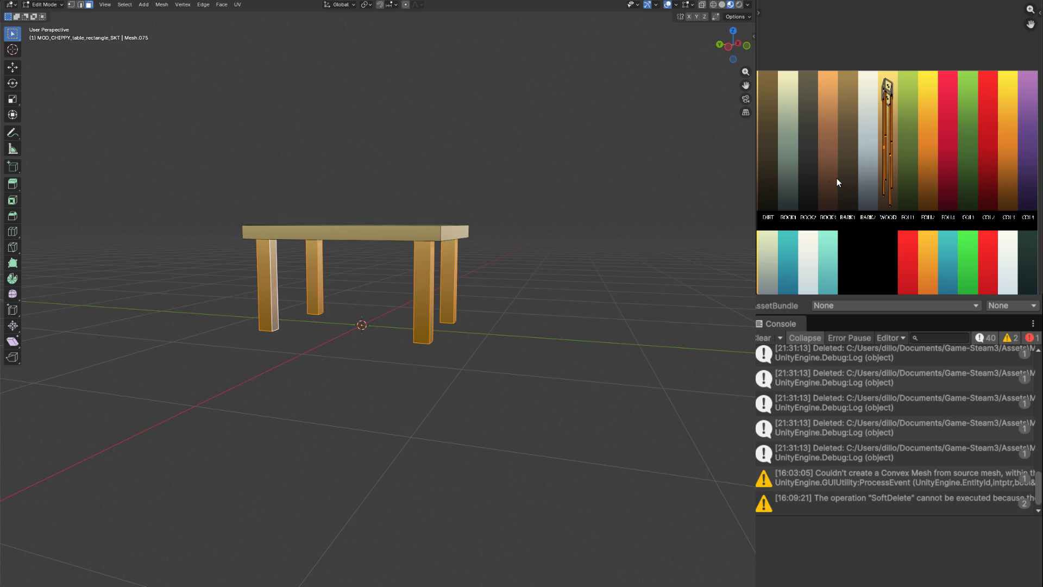
key("g")
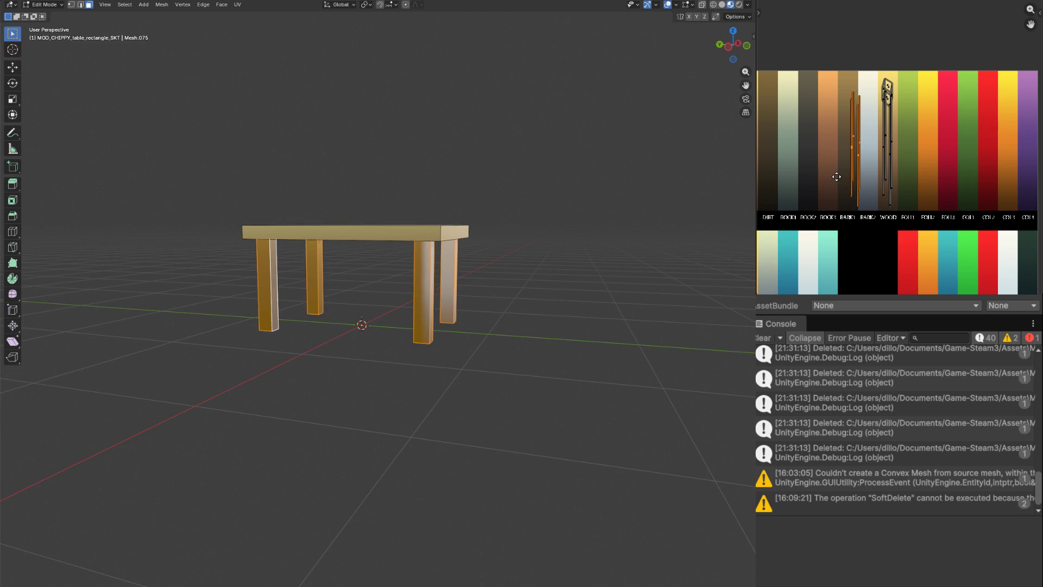
left_click(828, 176)
Step: With the mesh see-through, re-project the legs' UVs from the current view
key("alt+z")
key("c")
key("Escape")
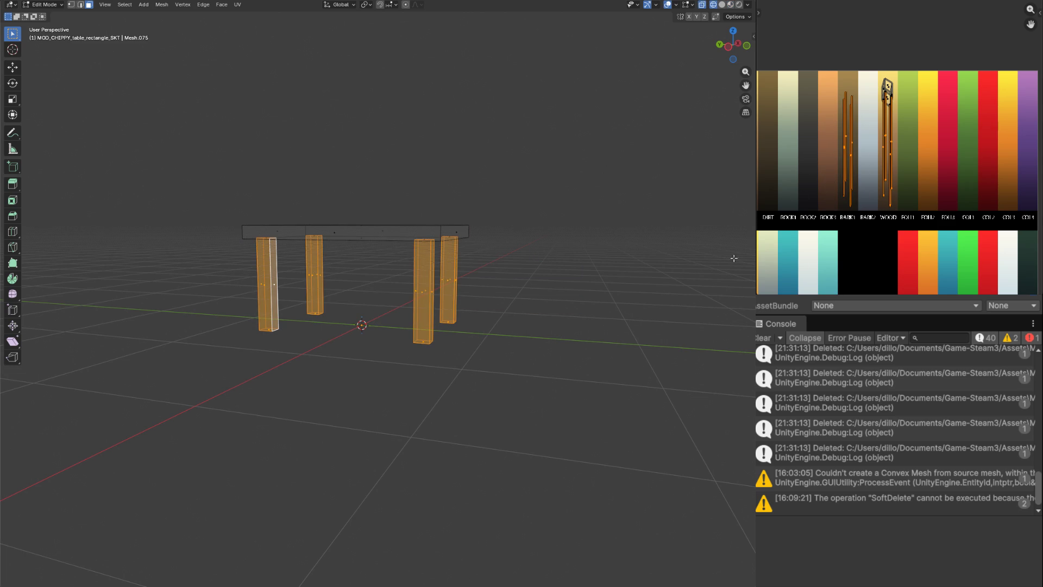
key("u")
left_click(427, 257)
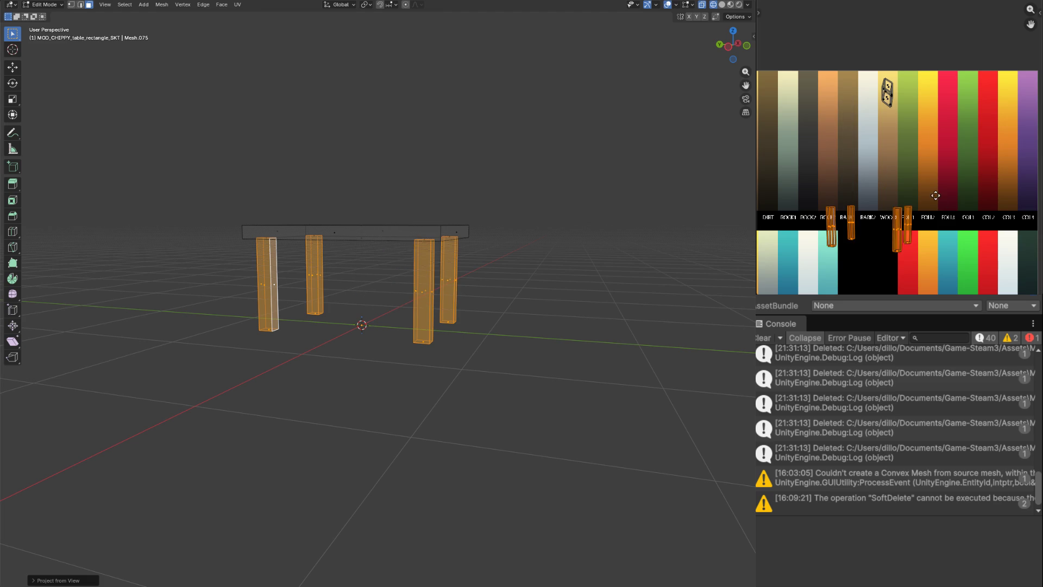
key("g")
key("Escape")
Step: Reselect just the legs and project their UVs from view again
key("c")
key("Escape")
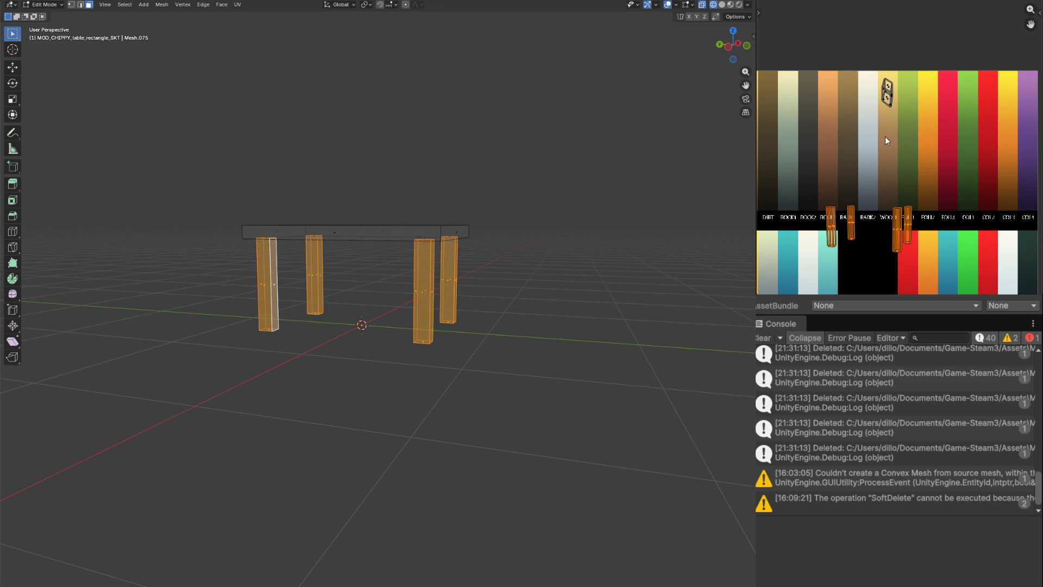
key("c")
scroll(269, 265, "up", 5)
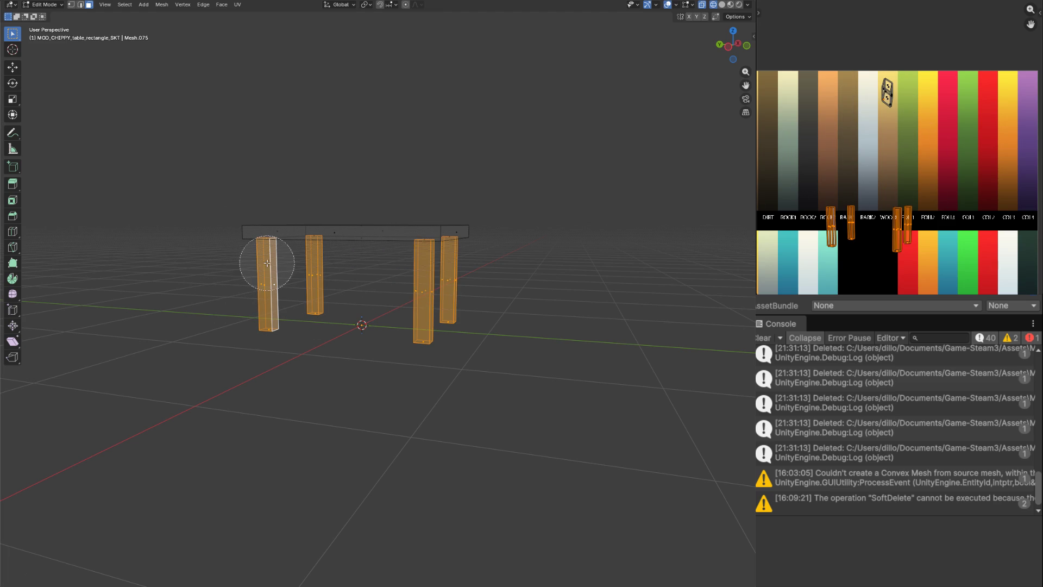
key("Escape")
key("a")
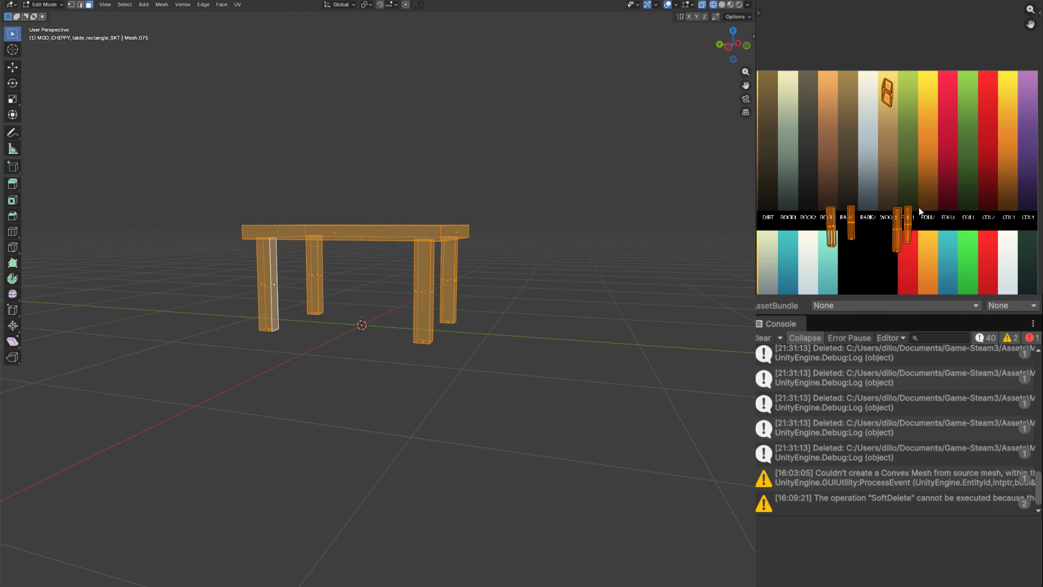
key("ctrl+z")
key("u")
left_click(363, 284)
Step: In solid shading, shrink, reposition and tilt the leg UV islands
key("z")
left_click(547, 284)
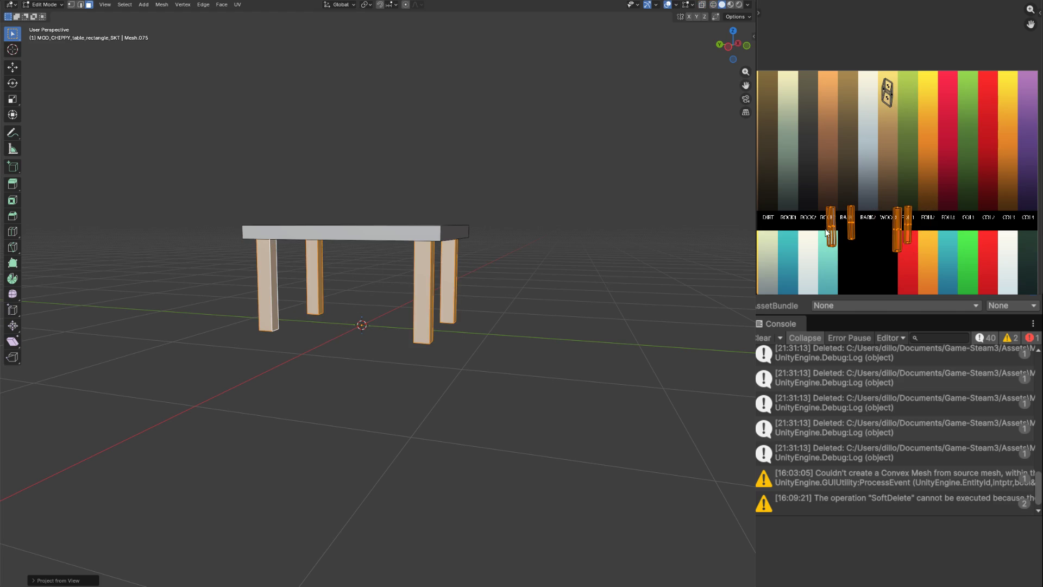
left_click(920, 158)
key("g")
left_click(867, 134)
key("s")
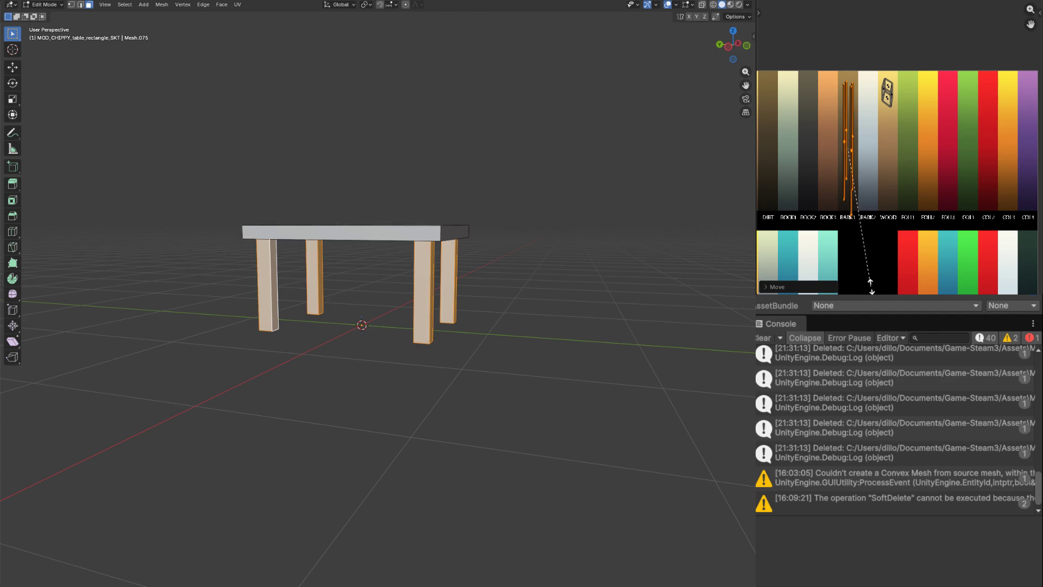
key("r")
left_click(914, 218)
Step: Place the leg islands over the BARK1 strip, rotate them upright and leave editing
key("g")
left_click(874, 236)
key("s")
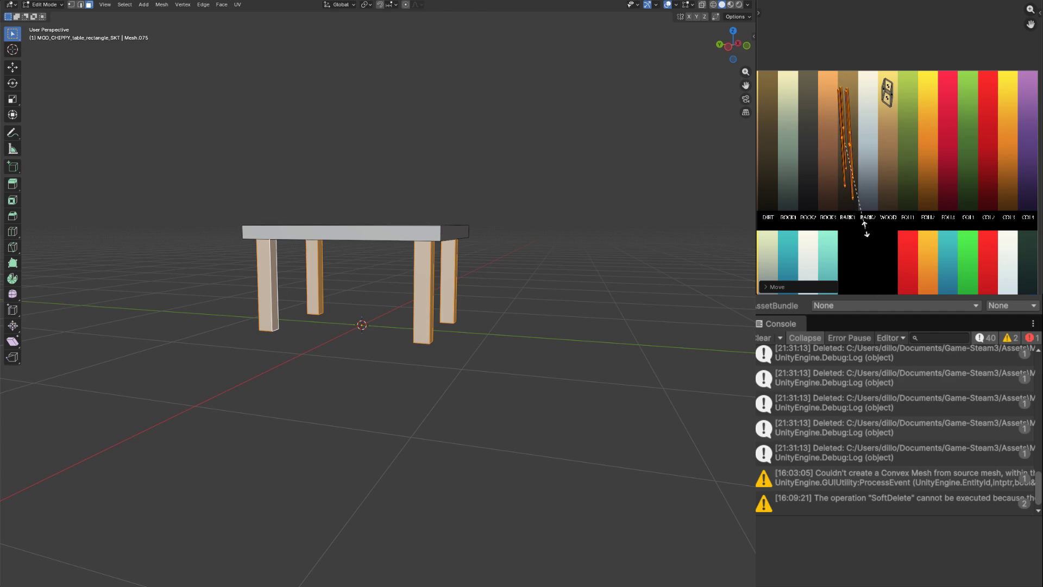
key("Tab")
key("Tab")
key("r")
left_click(924, 244)
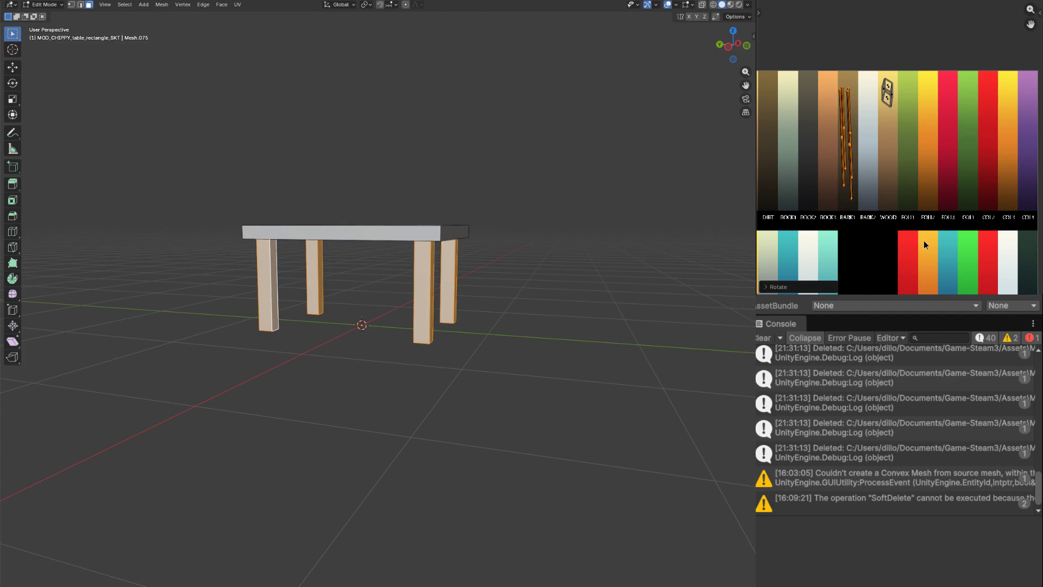
key("Tab")
key("z")
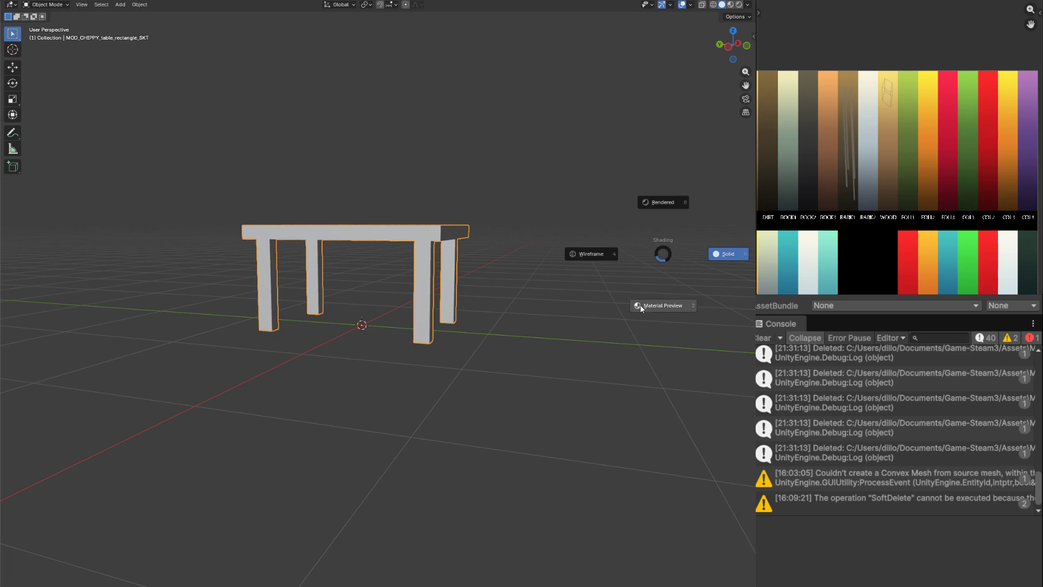
Step: Deselect the textured table and orbit the viewport to inspect it
left_click(640, 303)
left_click_drag(640, 304, 490, 253)
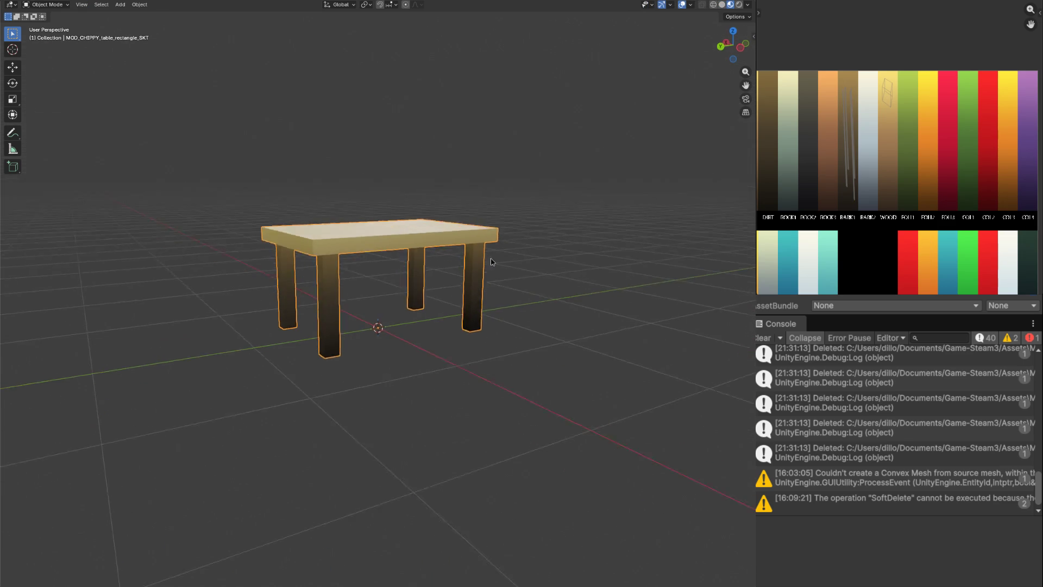
scroll(445, 246, "up", 3)
scroll(446, 245, "down", 4)
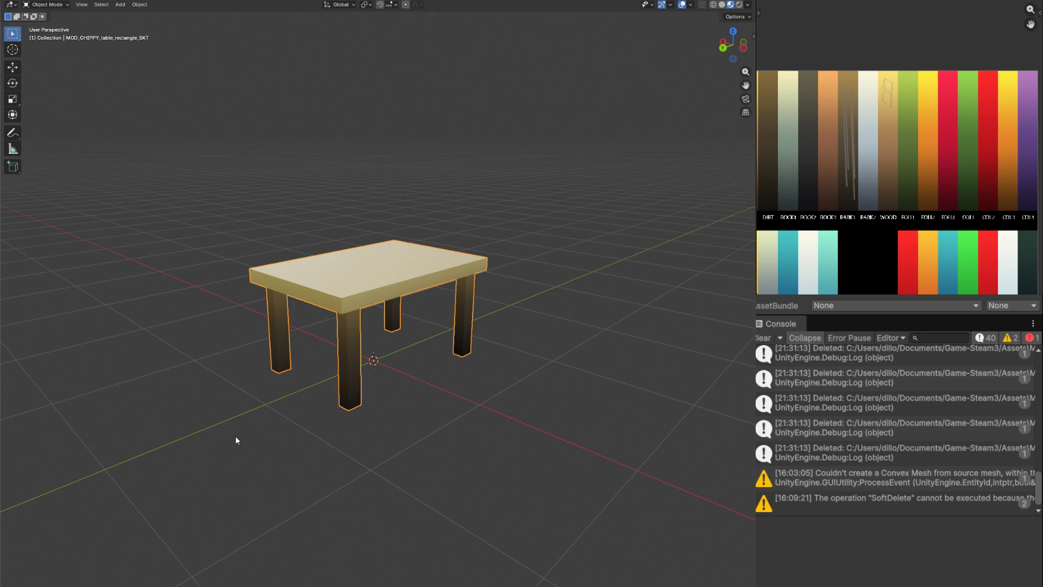
left_click(277, 199)
mouse_move(276, 198)
left_mouse_down()
mouse_move(333, 194)
mouse_move(259, 208)
left_mouse_up()
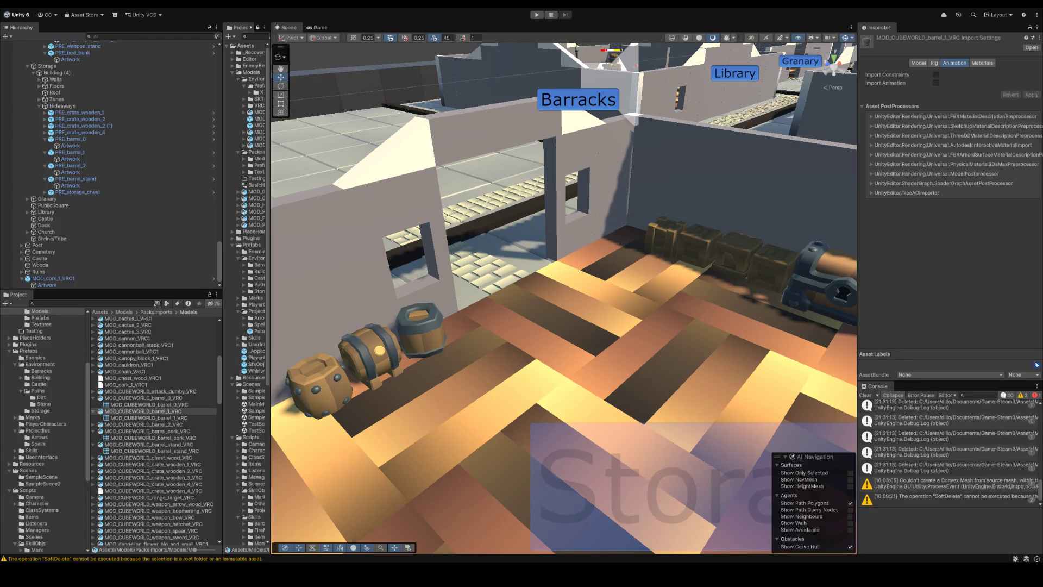
Step: Drag MOD_CHIPPY_table_rectangle_SKT into the storage room and move it near the barrels
left_click_drag(692, 141, 473, 283)
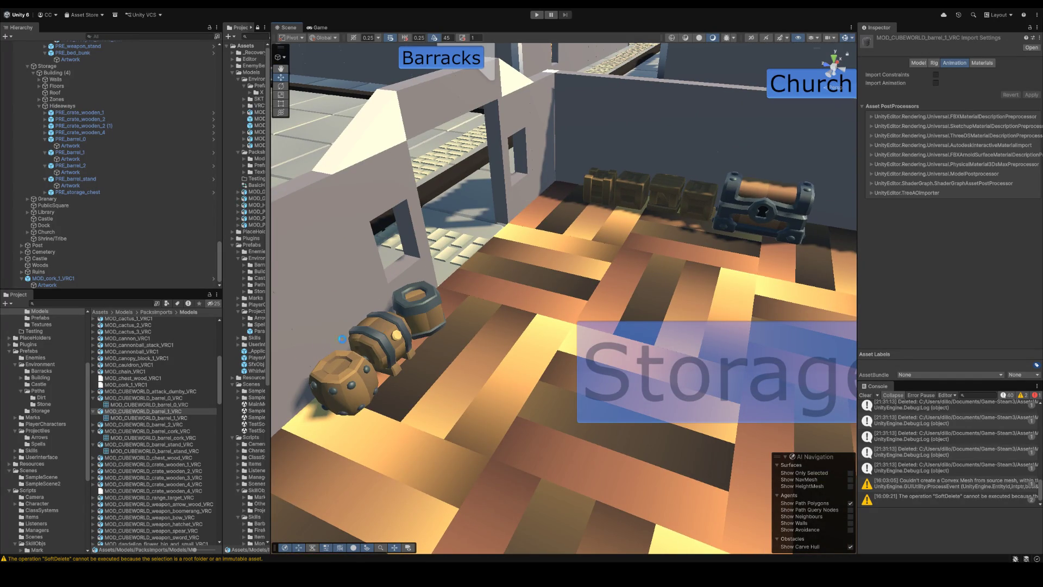
left_click(99, 304)
type("MOD_CHIPPY_table_rectangle_SKT")
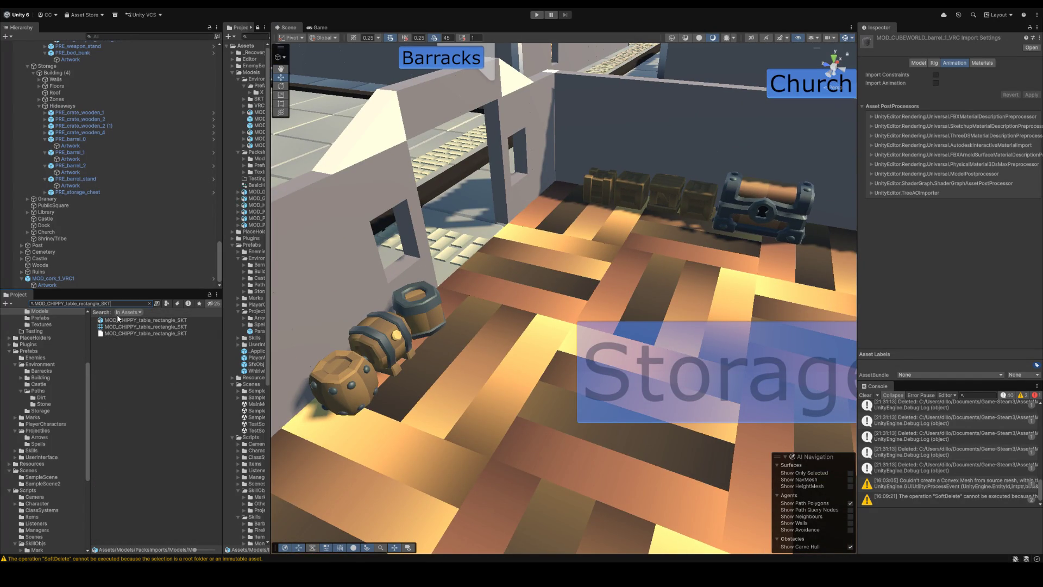
mouse_move(138, 319)
left_mouse_down()
mouse_move(594, 296)
mouse_move(460, 255)
mouse_move(414, 286)
mouse_move(451, 290)
mouse_move(318, 236)
mouse_move(487, 210)
left_mouse_up()
key("f")
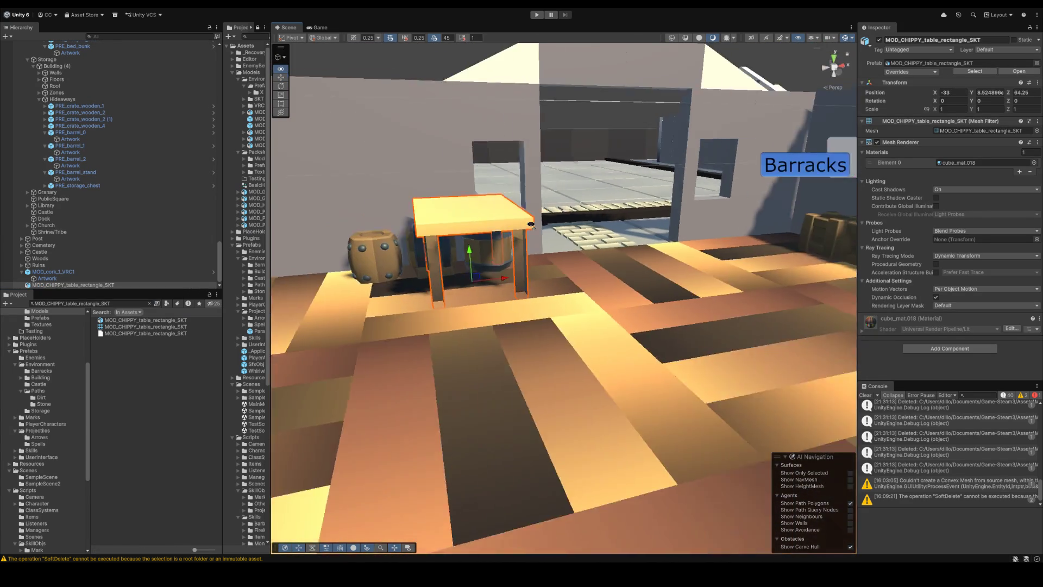
mouse_move(509, 284)
left_mouse_down()
mouse_move(635, 330)
mouse_move(623, 250)
mouse_move(844, 213)
left_mouse_up()
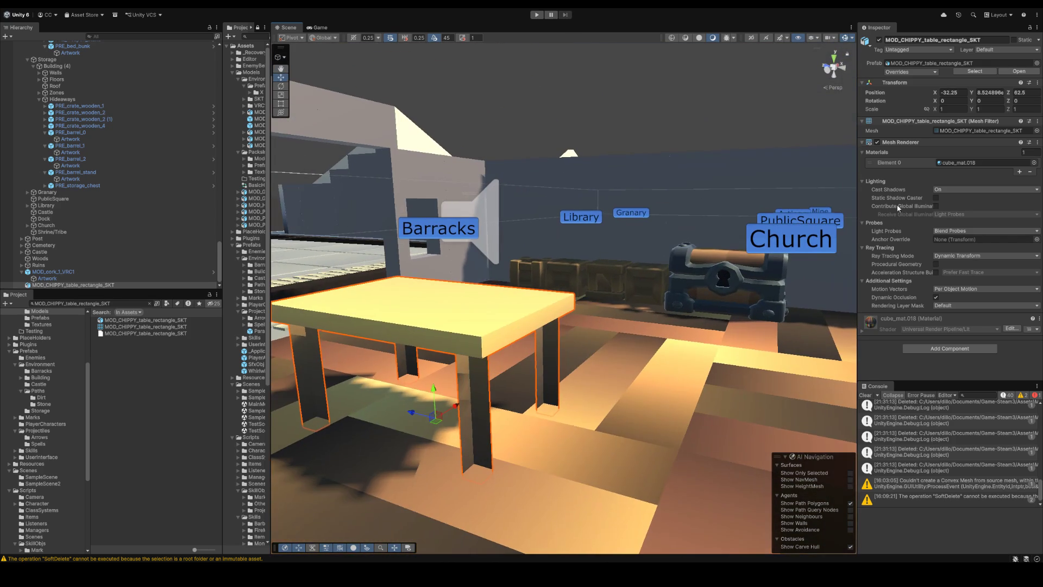
Step: Locate the table's mesh asset and bring Blender back in front view
left_click(978, 130)
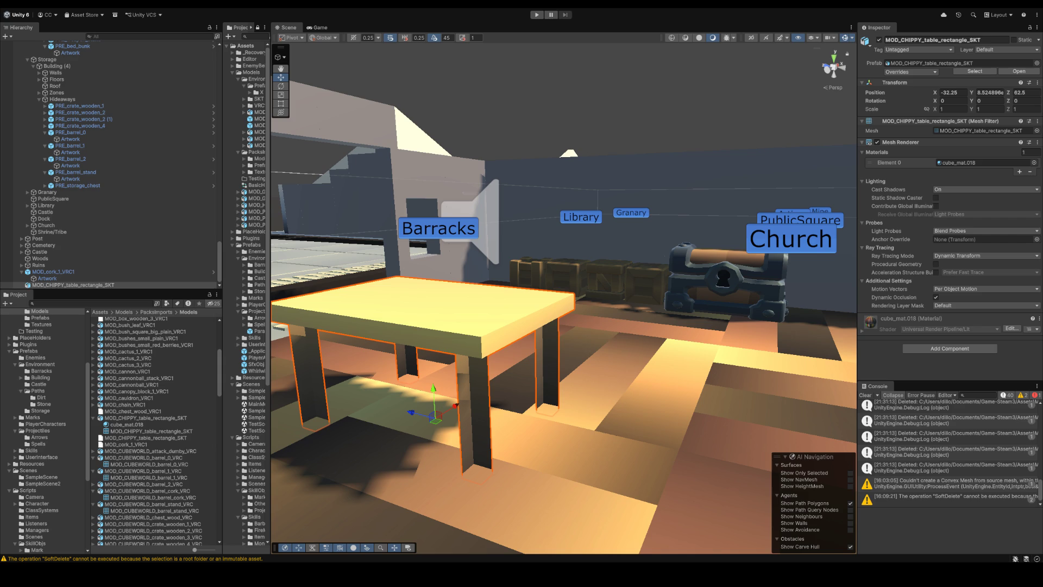
key("Tab")
key("KP_1")
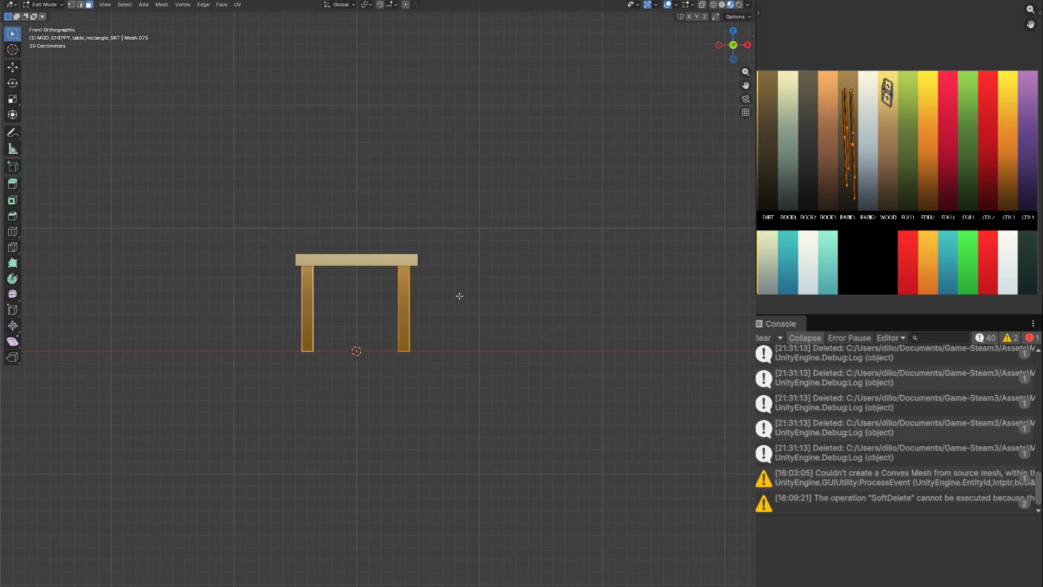
scroll(438, 277, "up", 3)
Step: Circle-select the tabletop and lower it along Z onto shorter legs in several nudges
key("alt+a")
key("c")
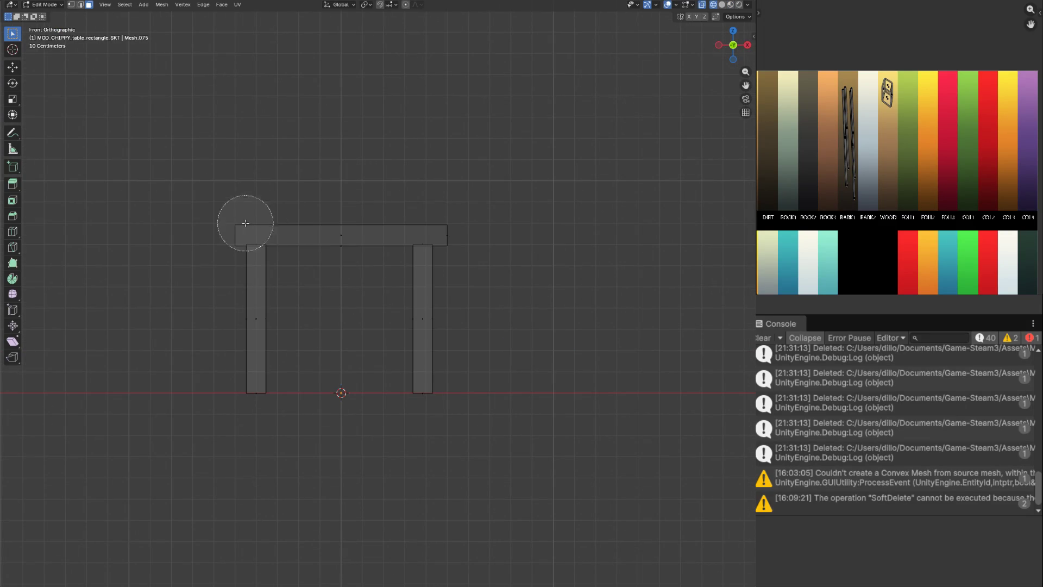
left_click_drag(245, 226, 424, 219)
key("Escape")
key("g")
key("z")
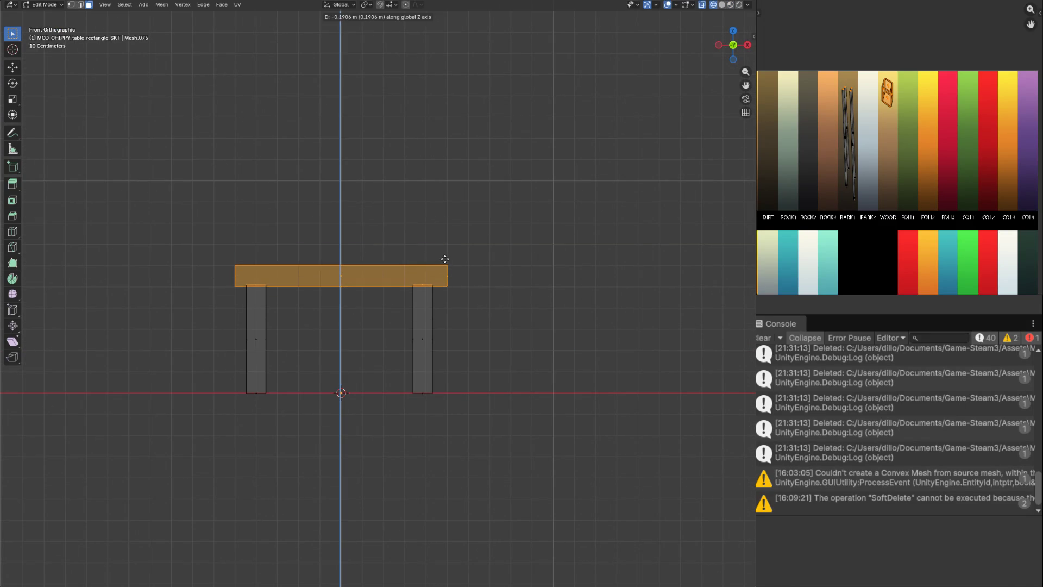
left_click(444, 259)
key("g")
key("z")
left_click(453, 266)
key("Tab")
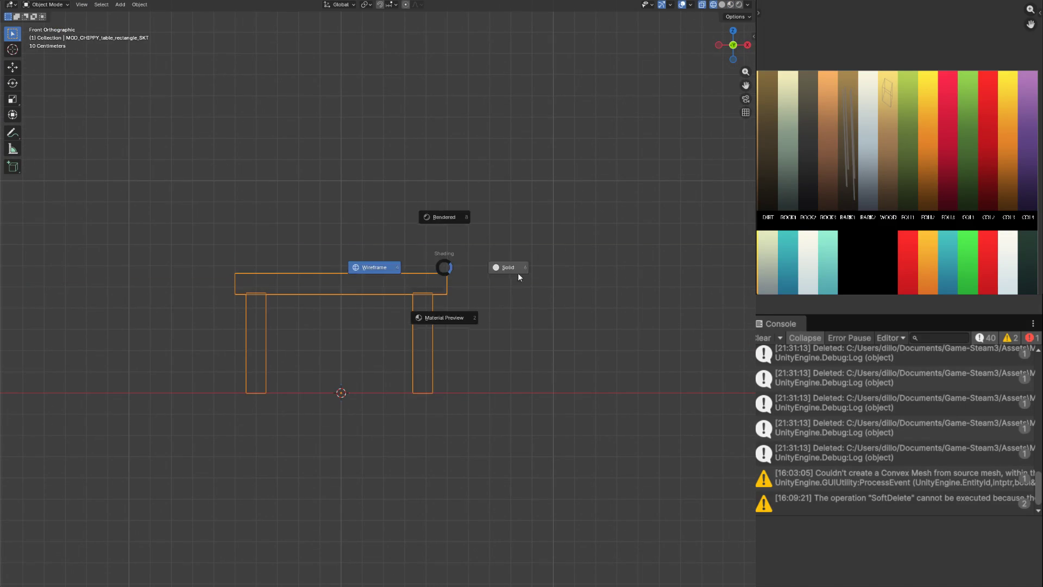
key("Tab")
key("ctrl+Tab")
key("g")
key("z")
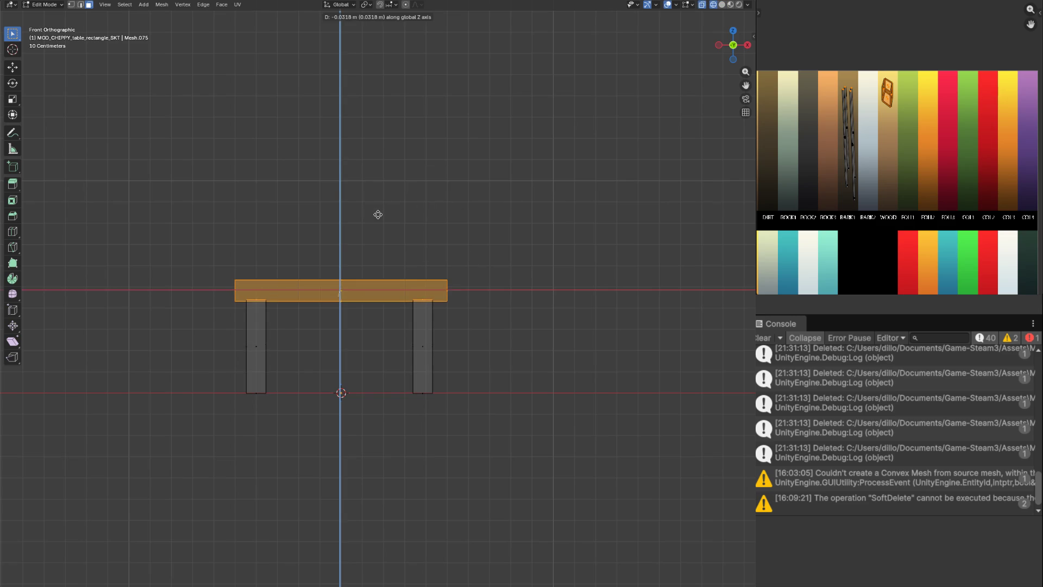
left_click(385, 213)
key("Tab")
Step: Recalculate the whole table's normals outside, preview it with materials, and return to Unity
mouse_move(483, 200)
left_mouse_down()
mouse_move(400, 262)
mouse_move(459, 243)
mouse_move(381, 196)
left_mouse_up()
key("Tab")
key("a")
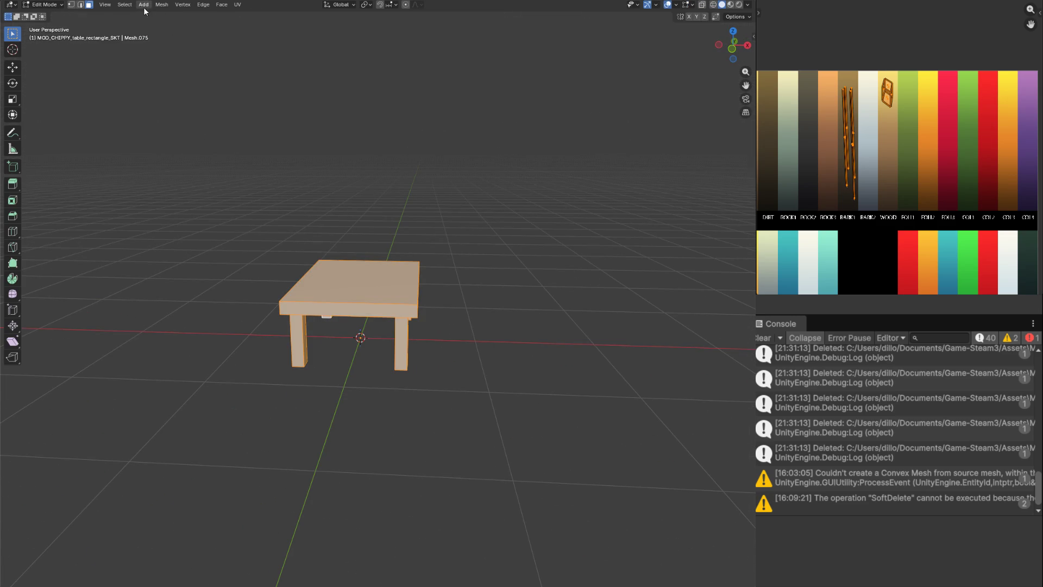
left_click(160, 6)
left_click(303, 164)
key("Tab")
key("z")
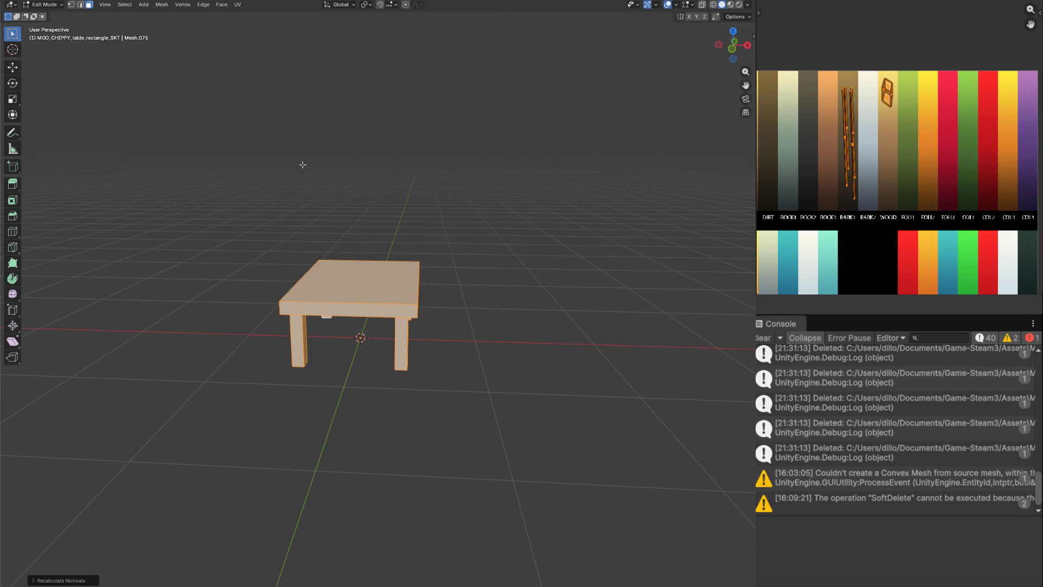
left_click(310, 243)
left_click_drag(344, 233, 383, 213)
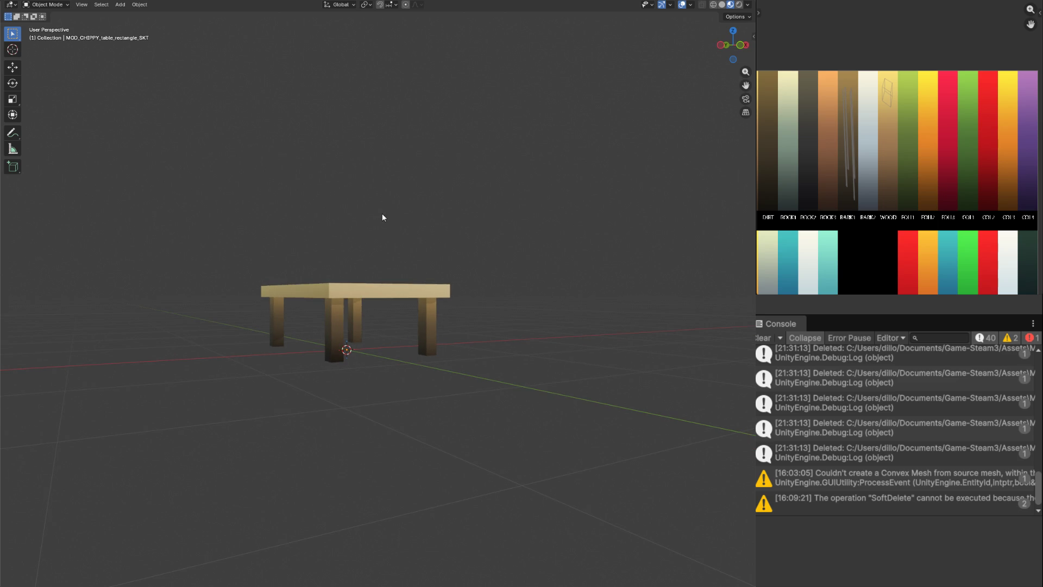
key("alt+Tab")
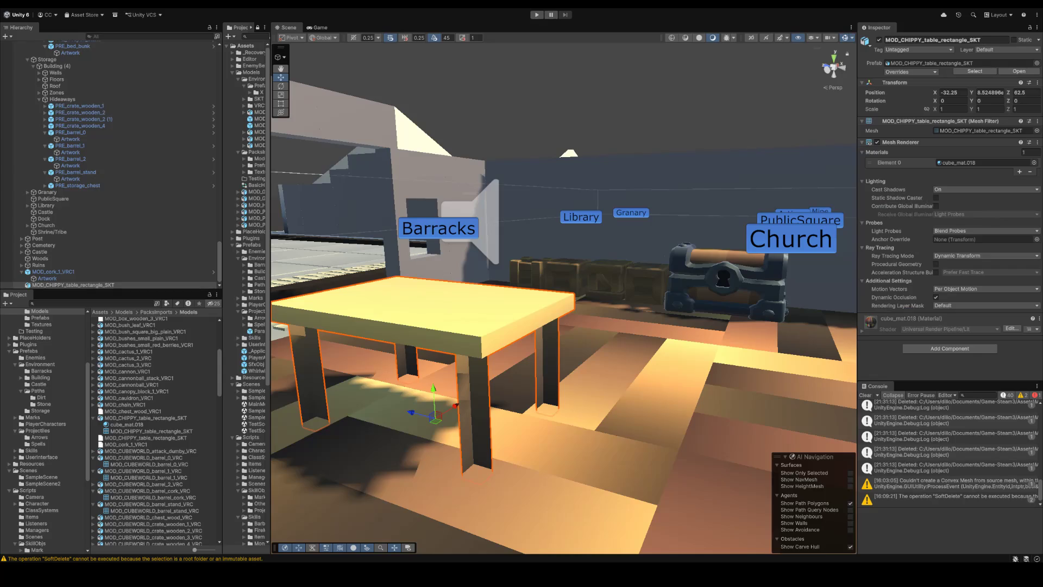
Step: Let the updated table reimport, then nudge it slightly along Z in the storage room
left_click(596, 163)
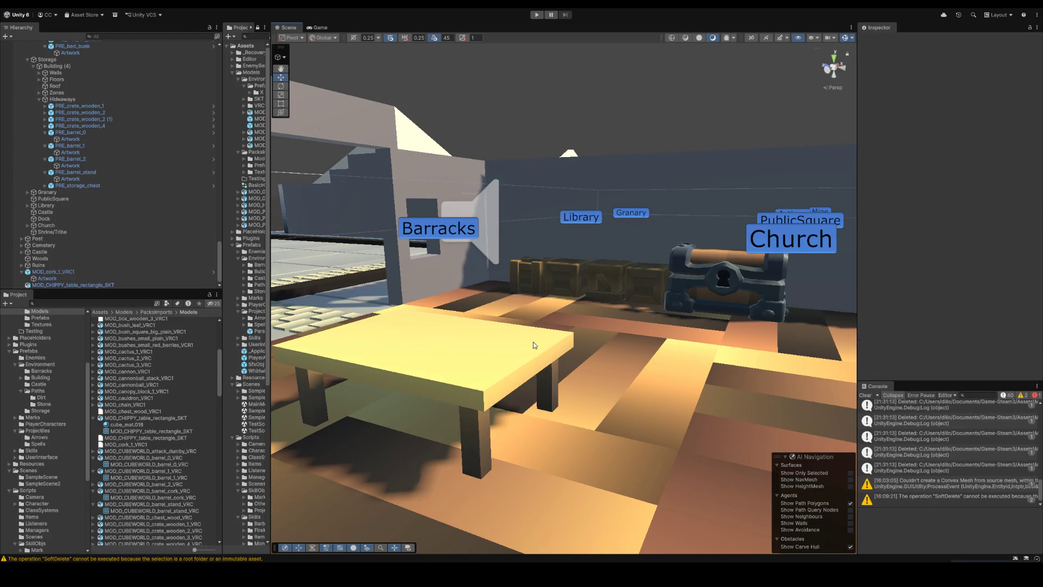
scroll(534, 345, "down", 5)
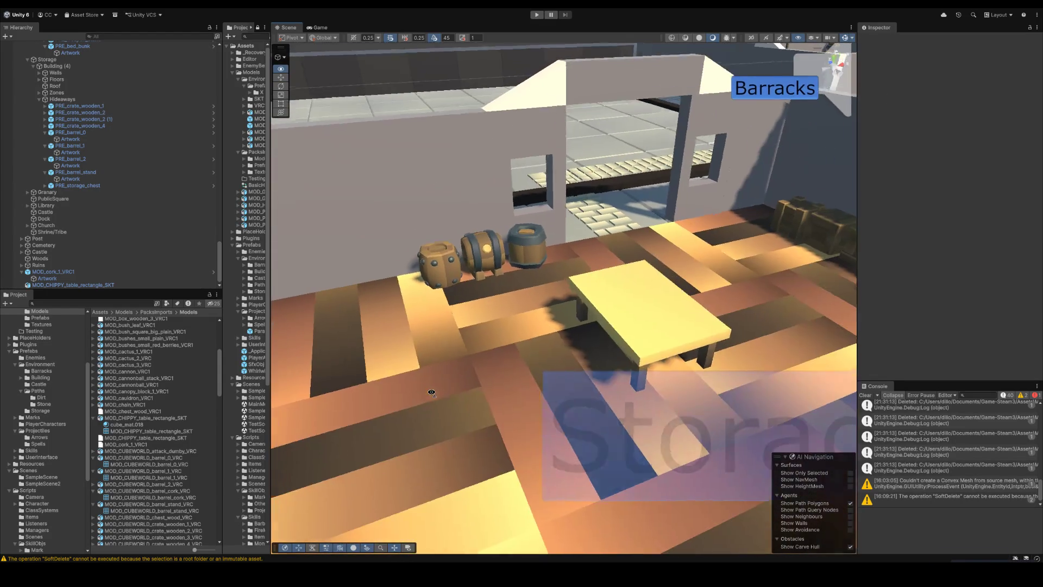
left_click(605, 309)
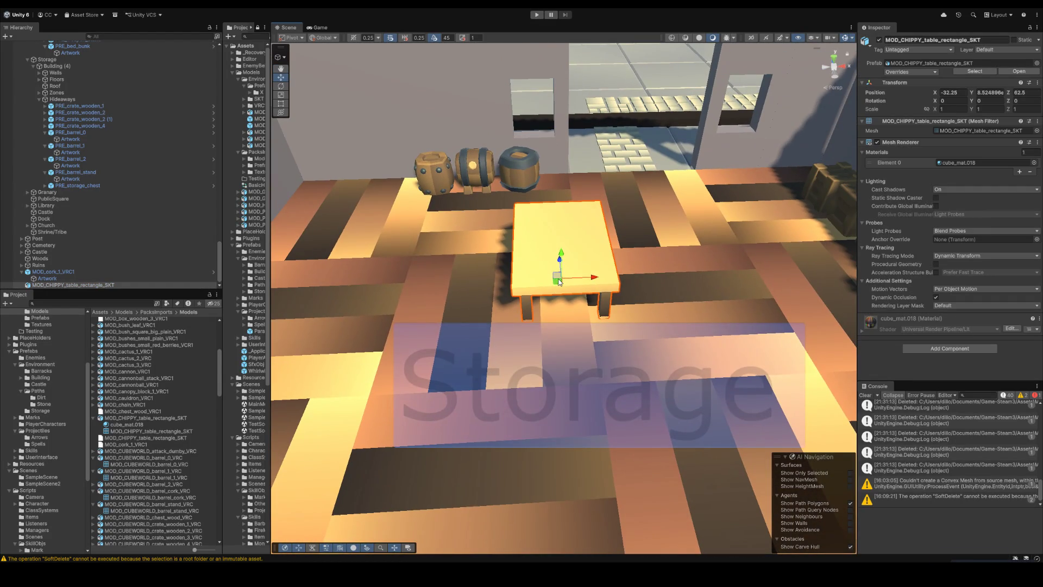
left_click_drag(570, 302, 459, 313)
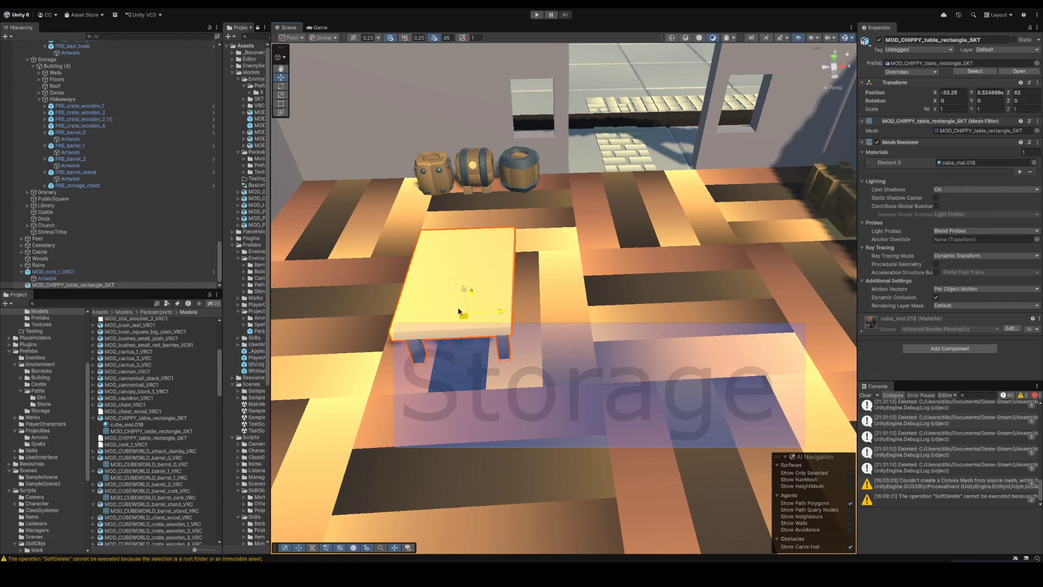
left_click(68, 285)
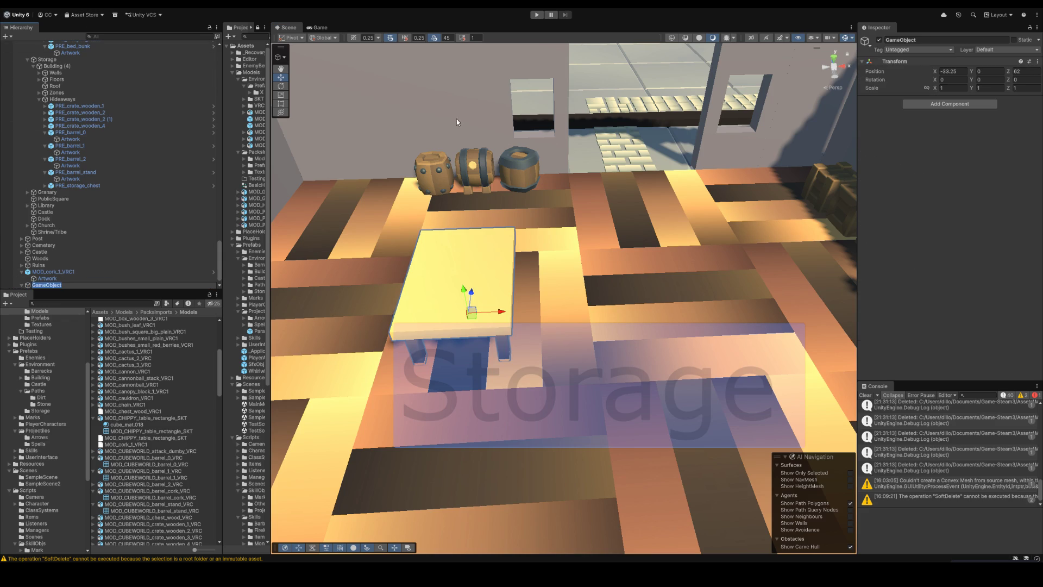
Step: Name the empty parent MOD_table_rectangle and save it as a prefab in Storage
left_click(38, 265)
left_click(48, 284)
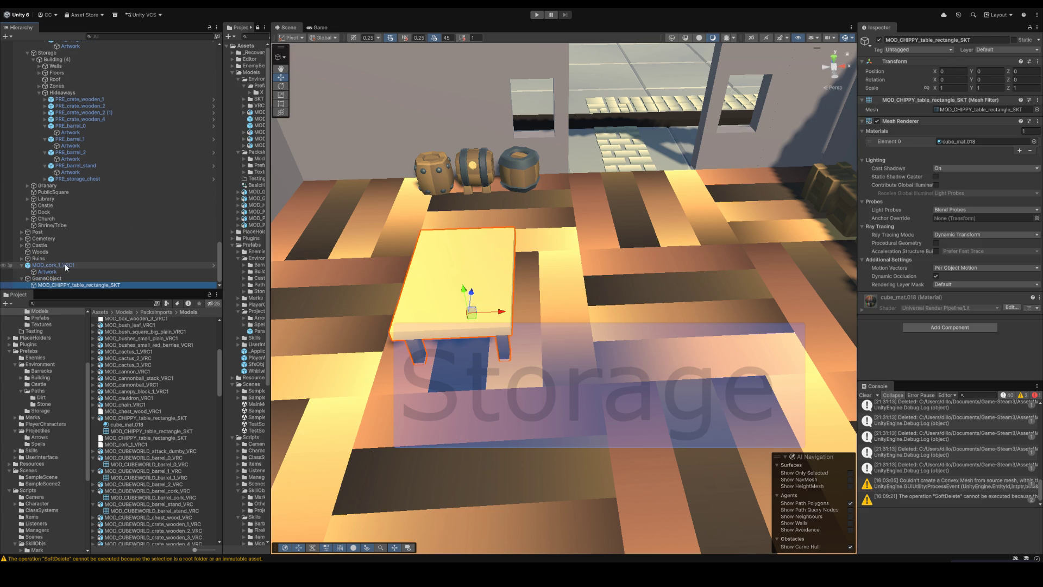
left_click(64, 278)
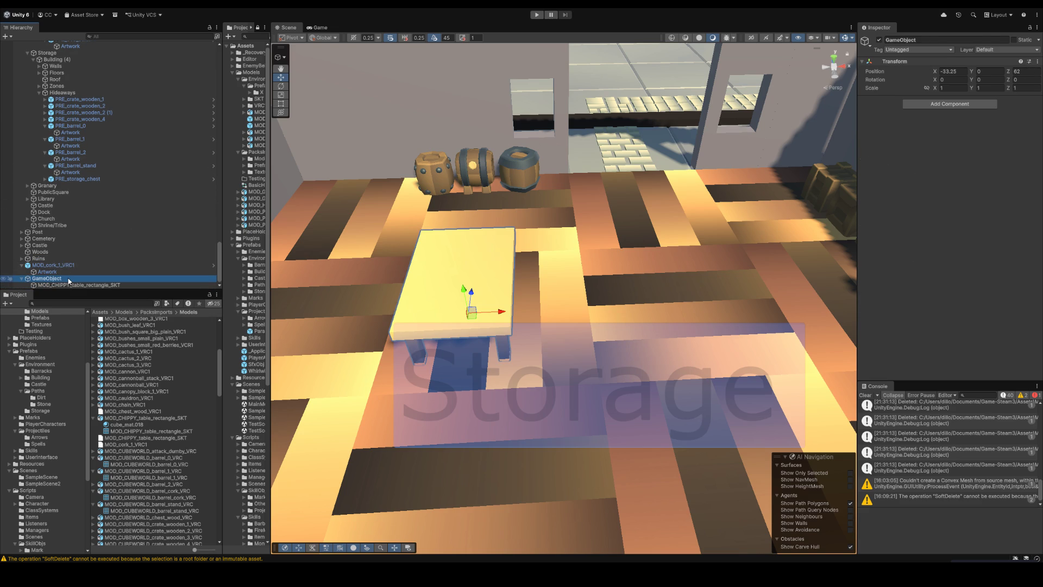
type("MOD_CHIPPY_table_rectangle_SKT")
key("BackSpace")
key("BackSpace")
key("BackSpace")
key("BackSpace")
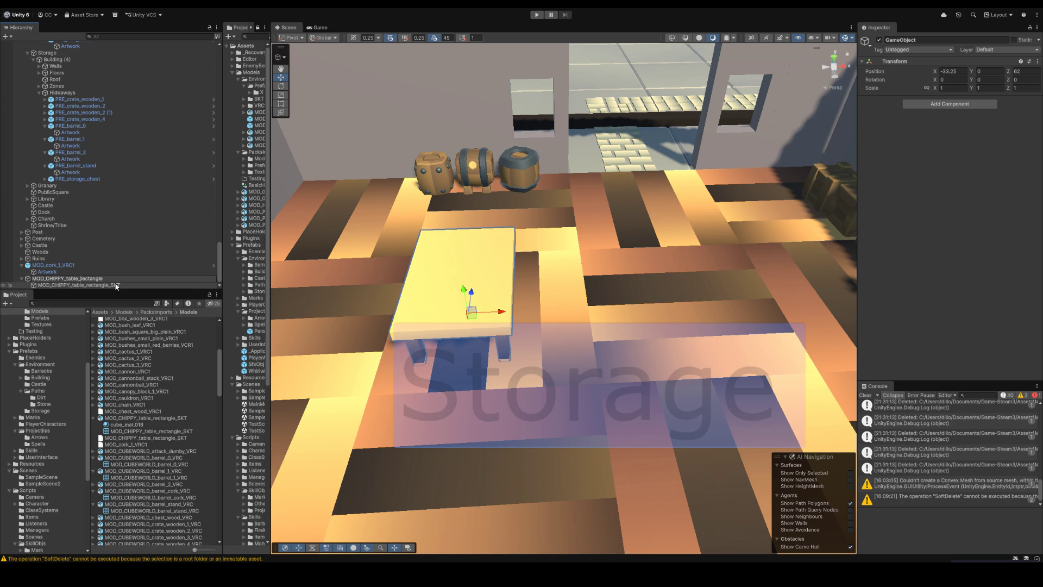
key("BackSpace")
key("BackSpace")
key("BackSpace")
key("BackSpace")
key("BackSpace")
key("BackSpace")
key("BackSpace")
key("Return")
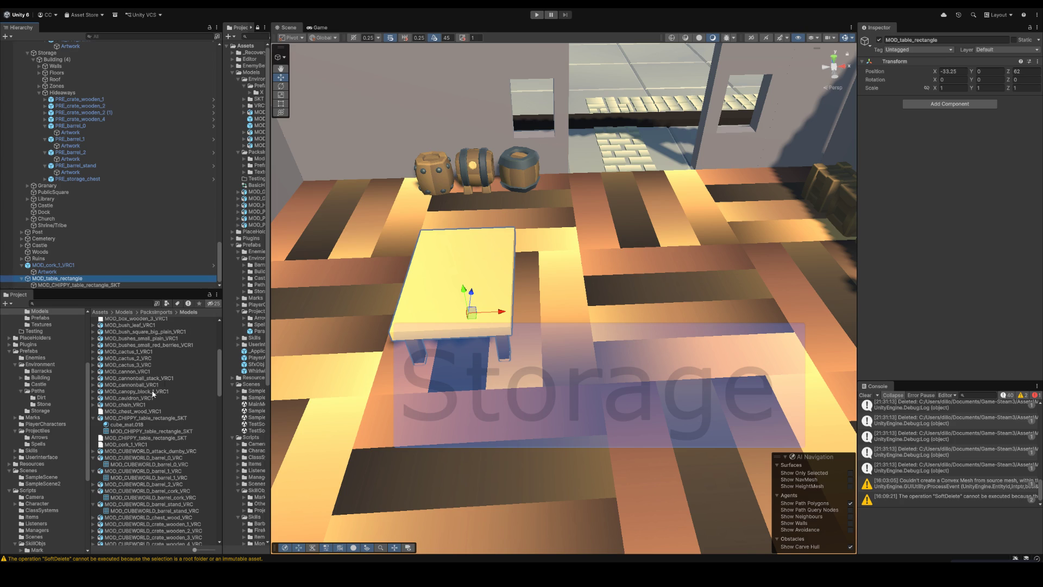
scroll(122, 432, "up", 1)
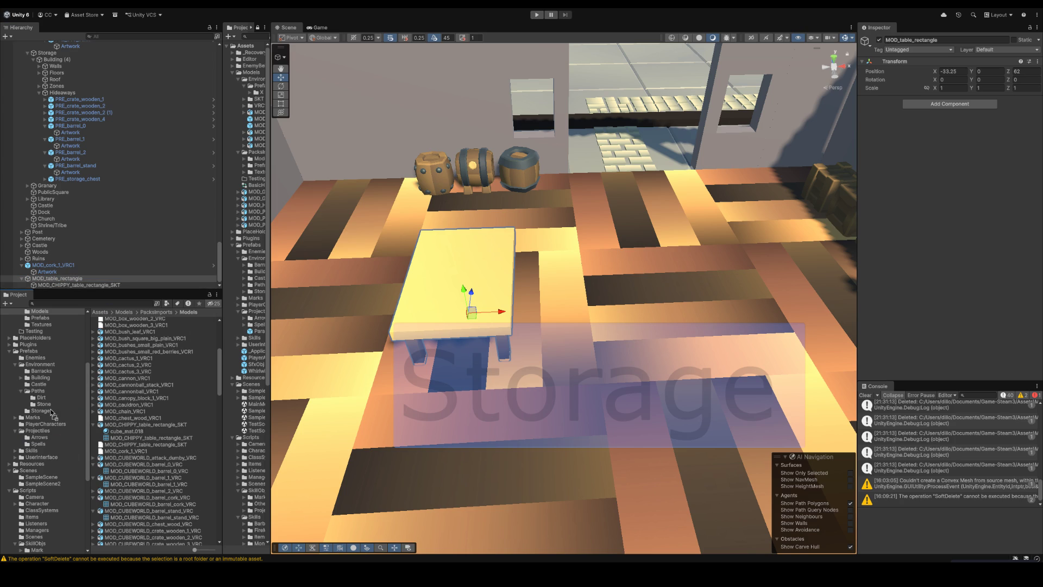
left_click_drag(51, 416, 45, 411)
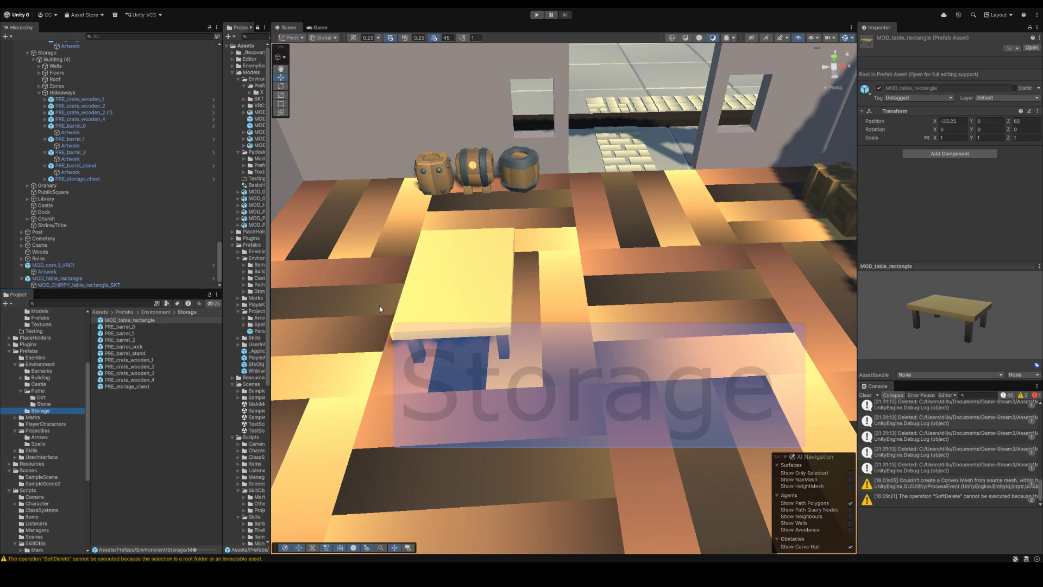
Step: Rename the prefab asset to PRE_table_rectangle
left_click(473, 281)
left_click_drag(473, 282, 570, 277)
left_click(133, 419)
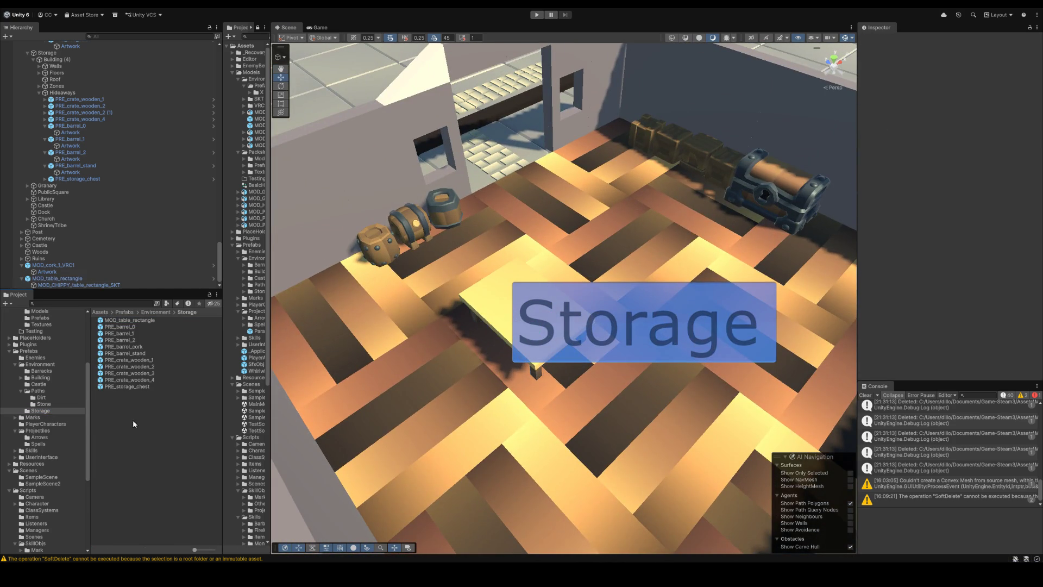
left_click(126, 327)
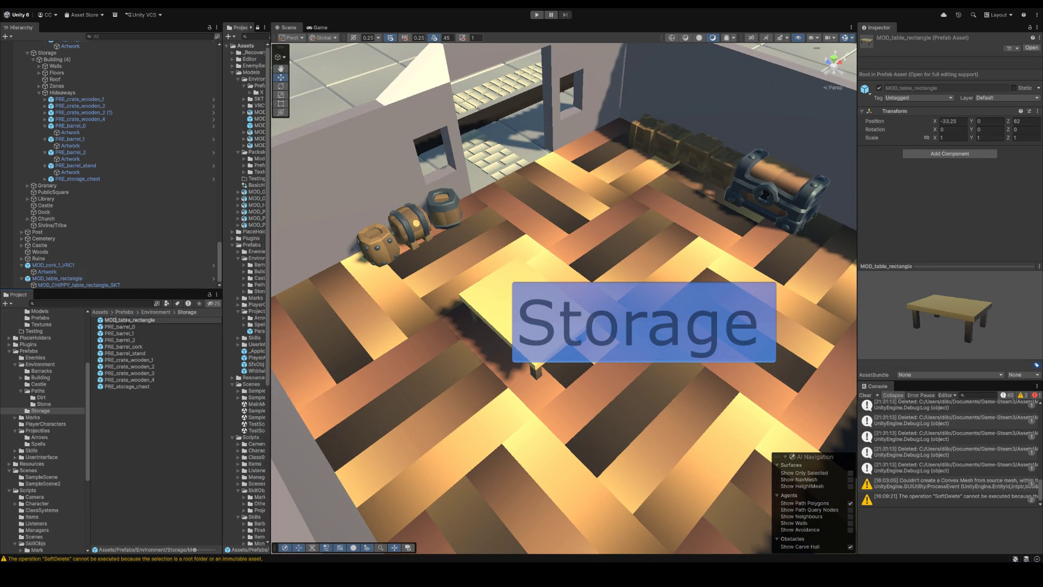
key("BackSpace")
key("BackSpace")
key("BackSpace")
type("PRE")
key("Return")
scroll(554, 301, "down", 3)
Step: Turn the table on its vertical axis and shift it slightly on the floor
left_click(612, 314)
key("f")
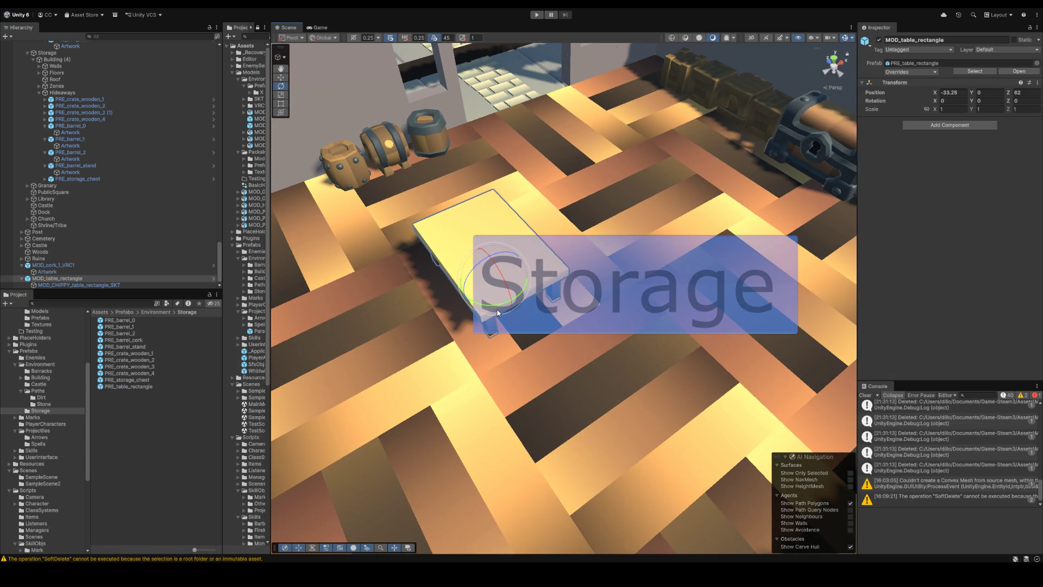
left_click_drag(497, 313, 529, 286)
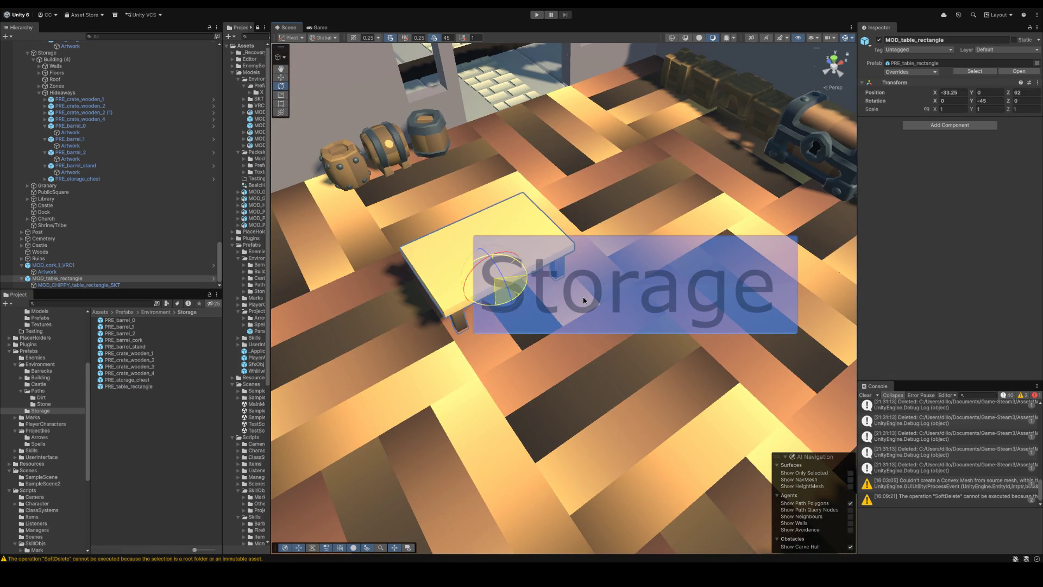
key("w")
left_click_drag(400, 268, 421, 271)
scroll(424, 213, "down", 5)
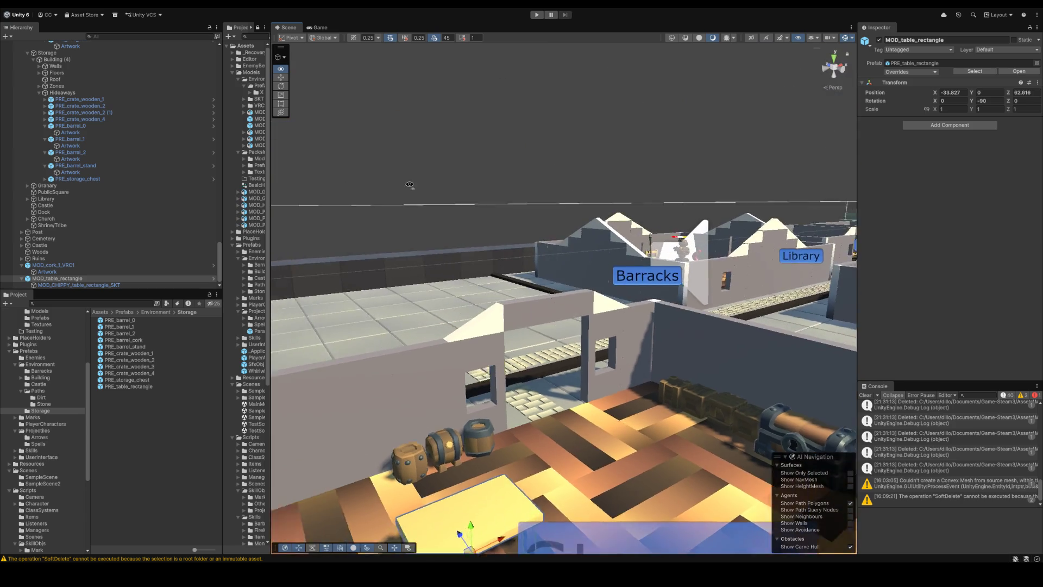
Step: Leave the table standing by the barrels and chest, then reselect it
left_click(440, 172)
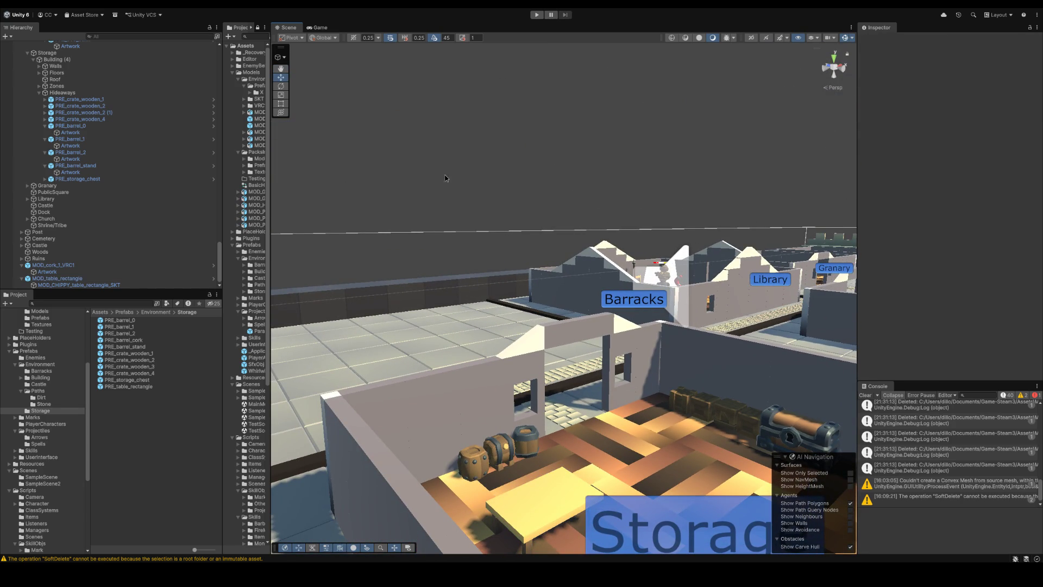
scroll(441, 181, "down", 3)
scroll(422, 191, "up", 2)
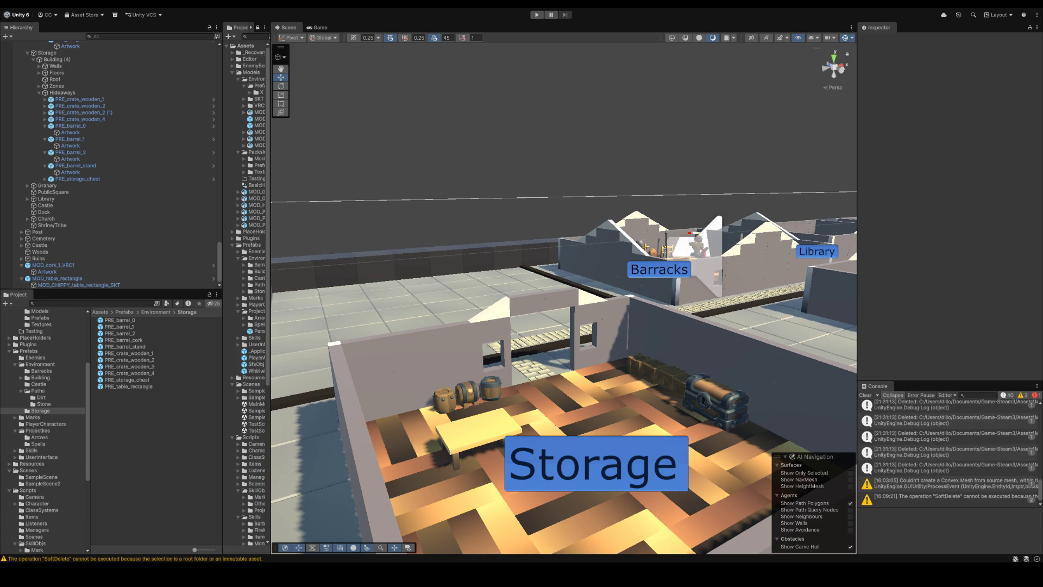
left_click(49, 265)
scroll(48, 266, "up", 1)
Step: Move the table and cork objects under Storage's Hideaways group and look up over the town
left_click(48, 278, "ctrl")
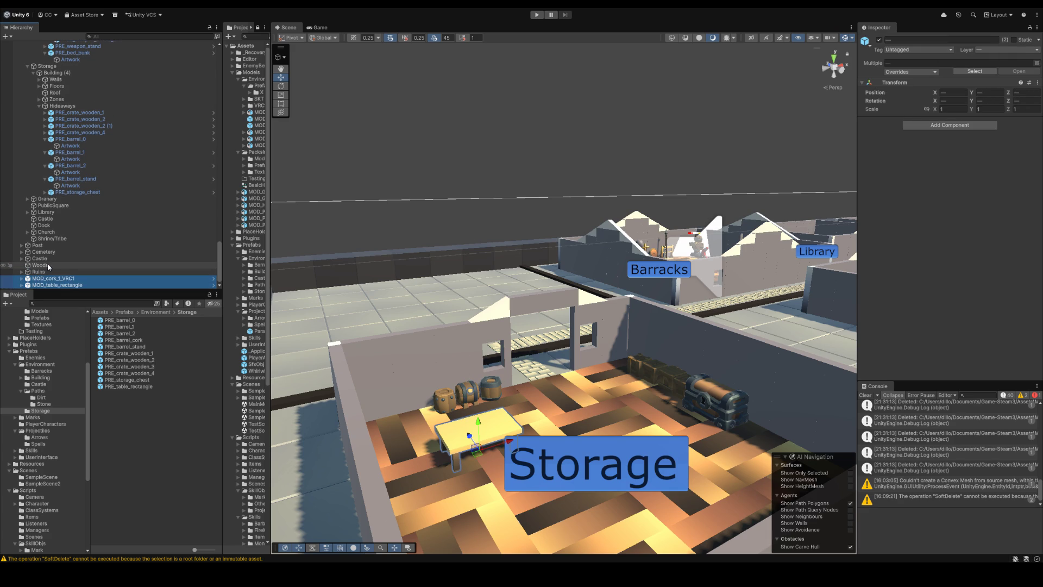
left_click_drag(69, 284, 72, 109)
left_click(486, 169)
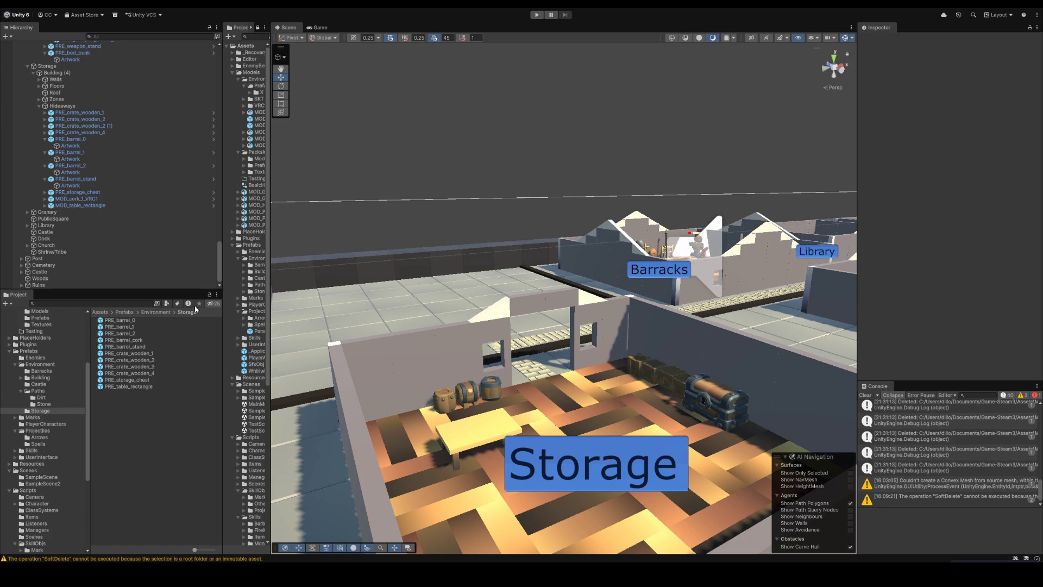
scroll(450, 233, "up", 5)
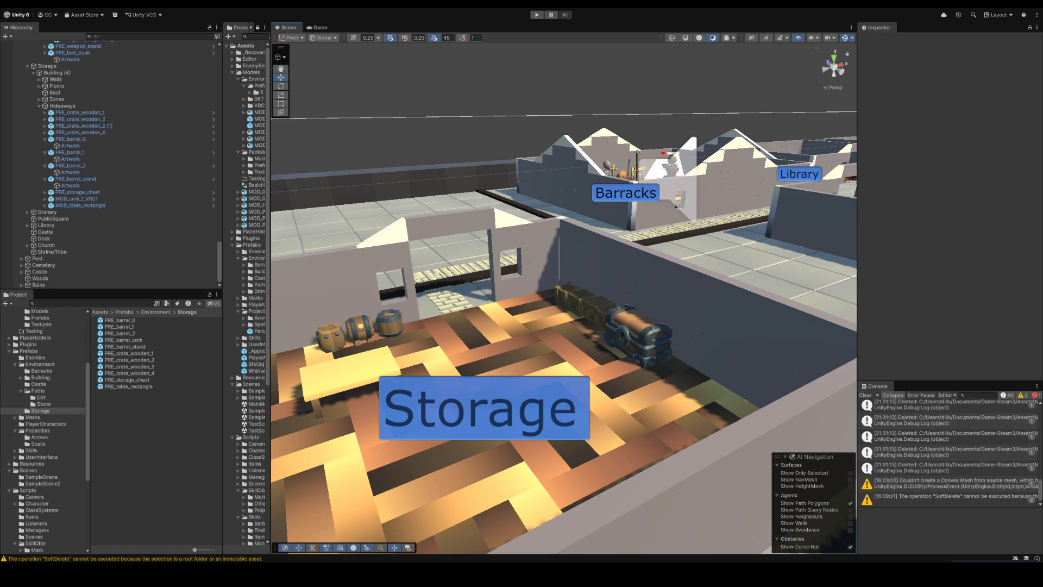
left_click_drag(469, 298, 471, 227)
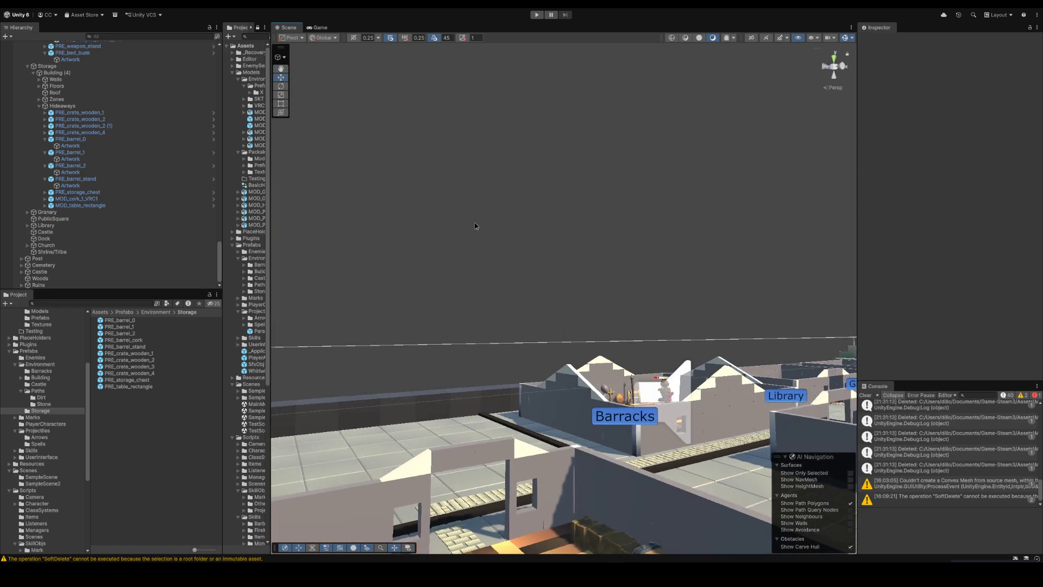
Step: Fold the Storage branch and the Barracks hideaway props in the Hierarchy
left_click(82, 105)
key("Left")
key("Up")
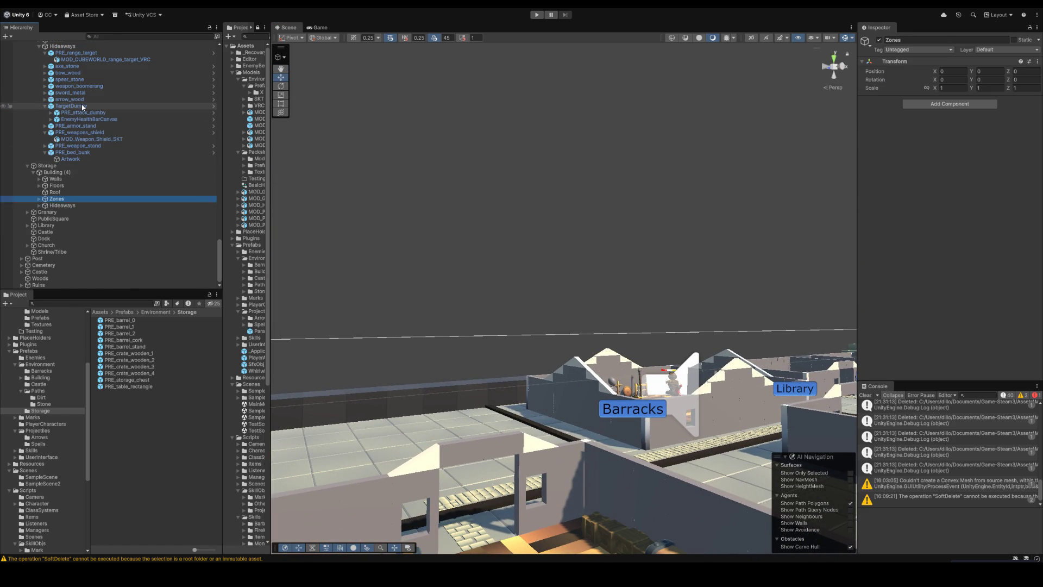
key("Up")
key("Up")
key("Up")
key("Down")
key("Left")
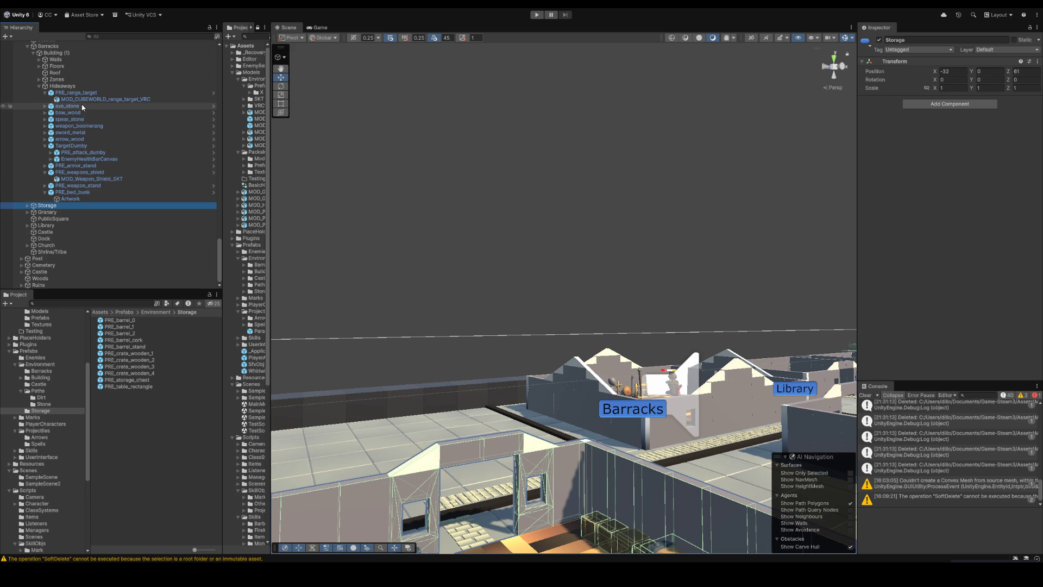
left_click(75, 92)
left_click(96, 194, "shift")
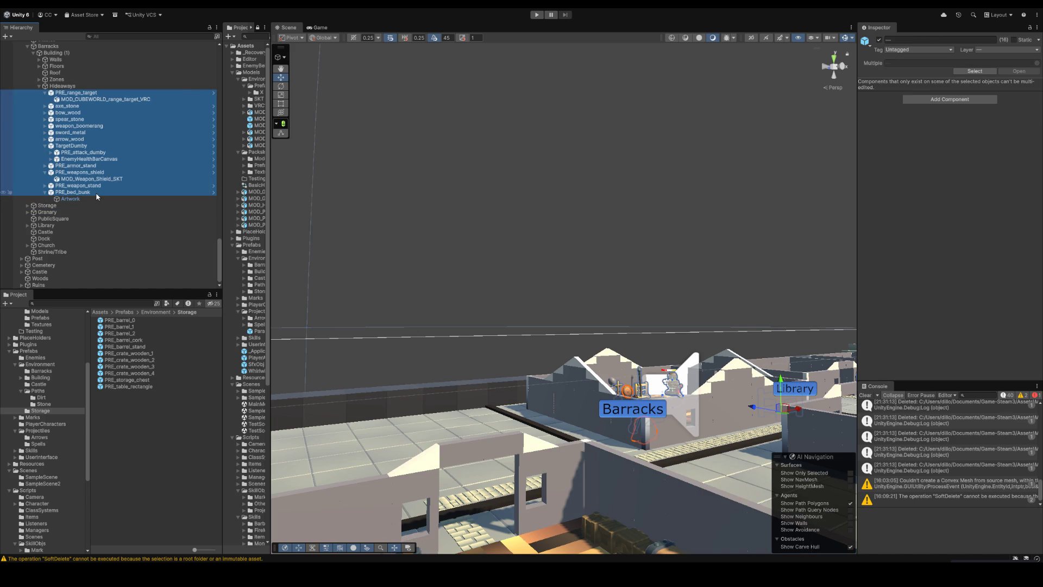
key("Left")
key("Left")
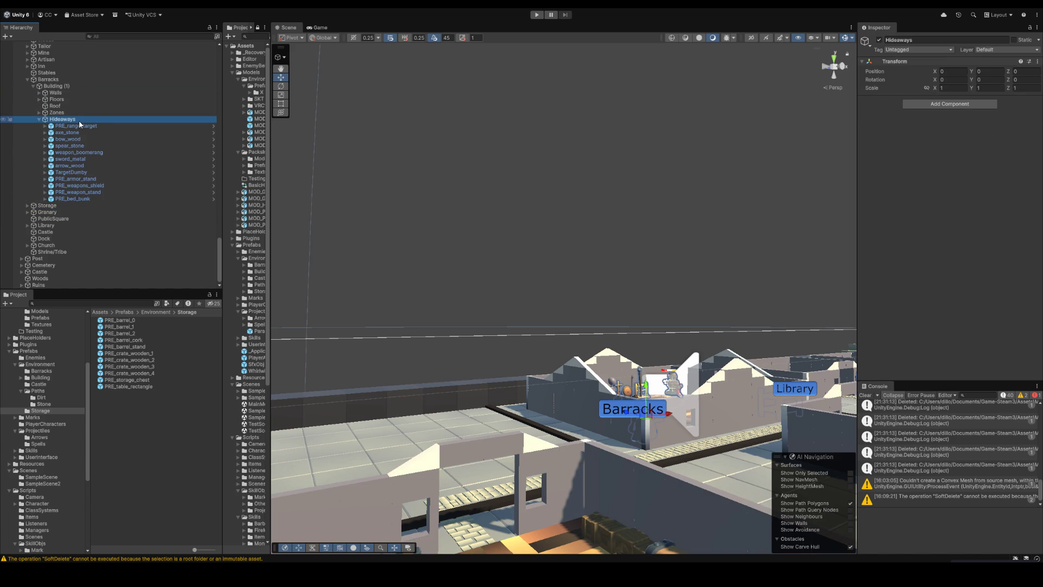
key("Left")
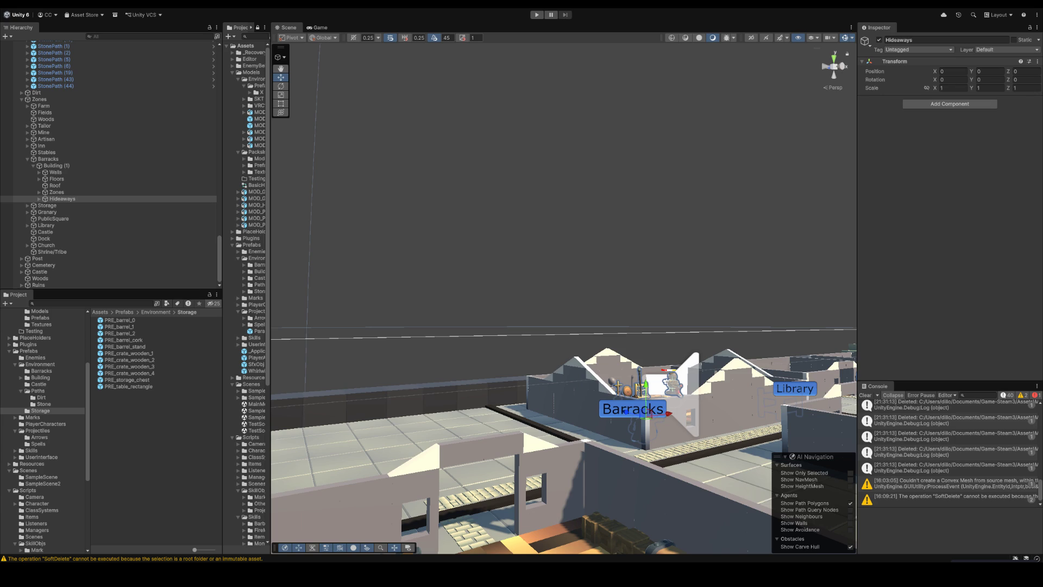
Step: Fly the Scene camera over to the empty Tailor room and focus the asset search
left_click(484, 214)
key("w")
left_click_drag(619, 201, 492, 274)
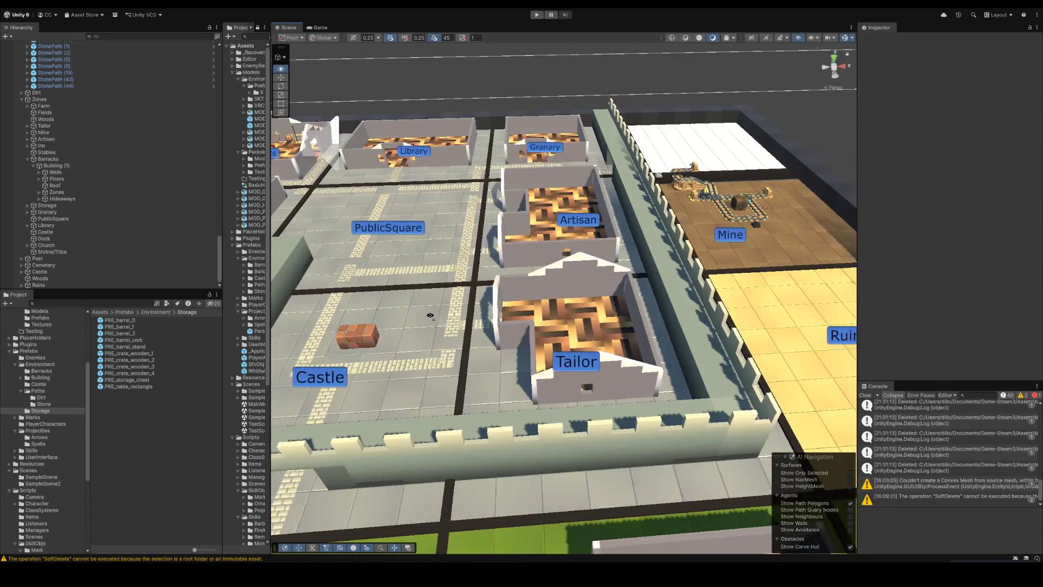
mouse_move(492, 275)
left_mouse_down()
mouse_move(455, 329)
mouse_move(547, 330)
left_mouse_up()
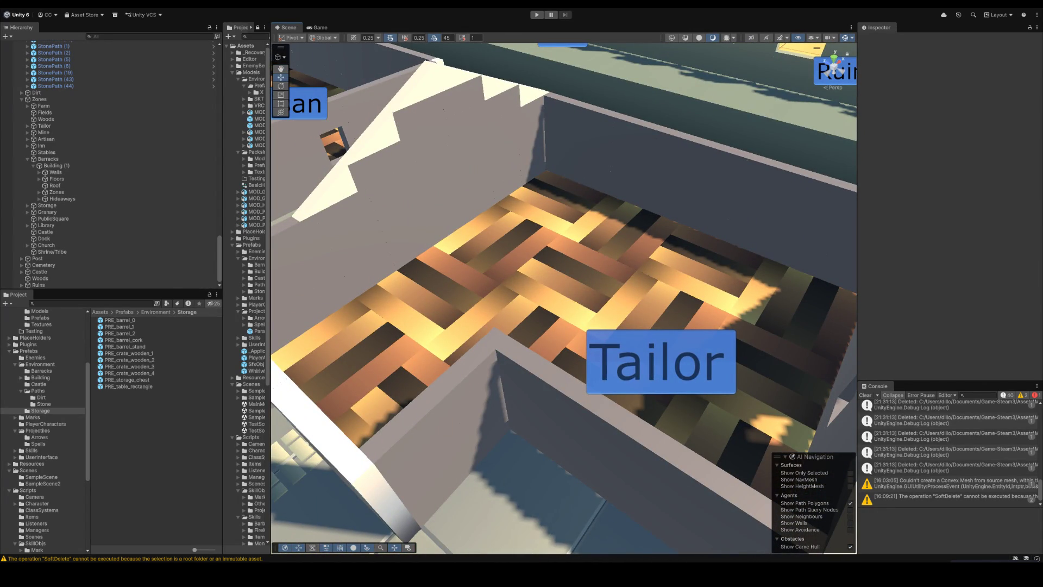
left_click(61, 303)
type("spinning")
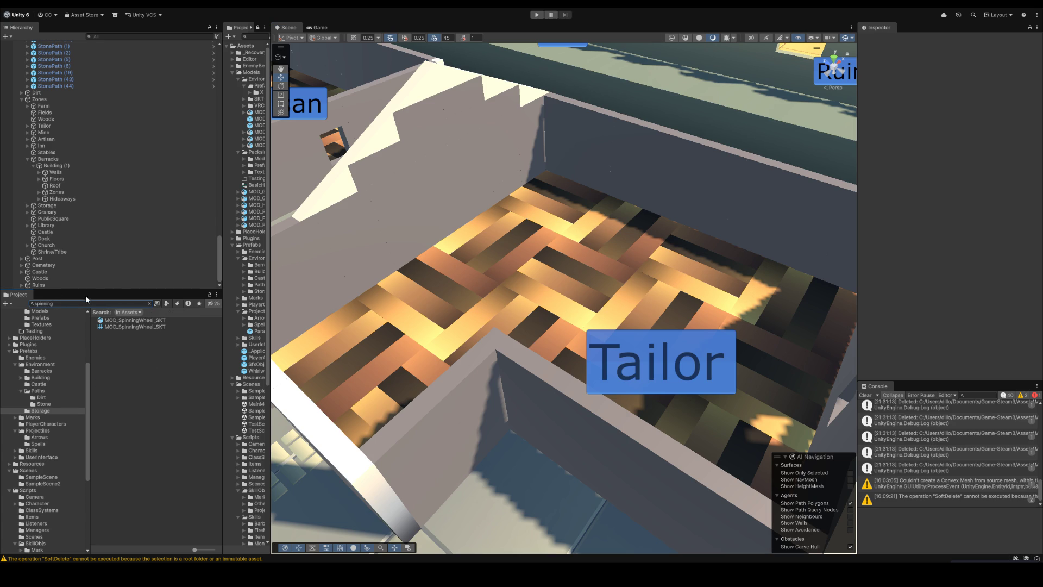
Step: Place MOD_SpinningWheel_SKT on the Tailor floor and assign it the cubeworld_mat material
left_click(135, 320)
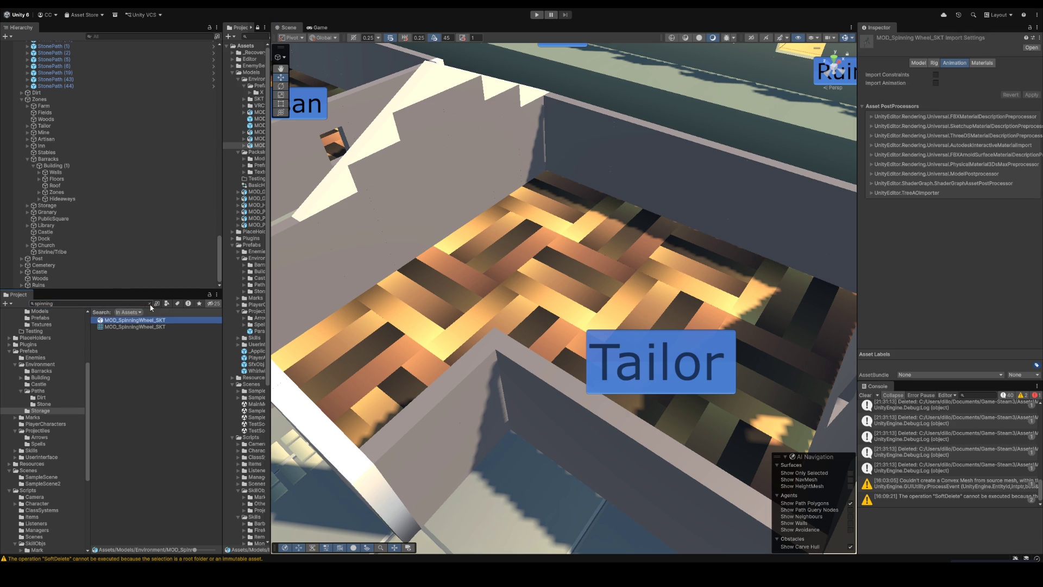
left_click_drag(121, 375, 532, 279)
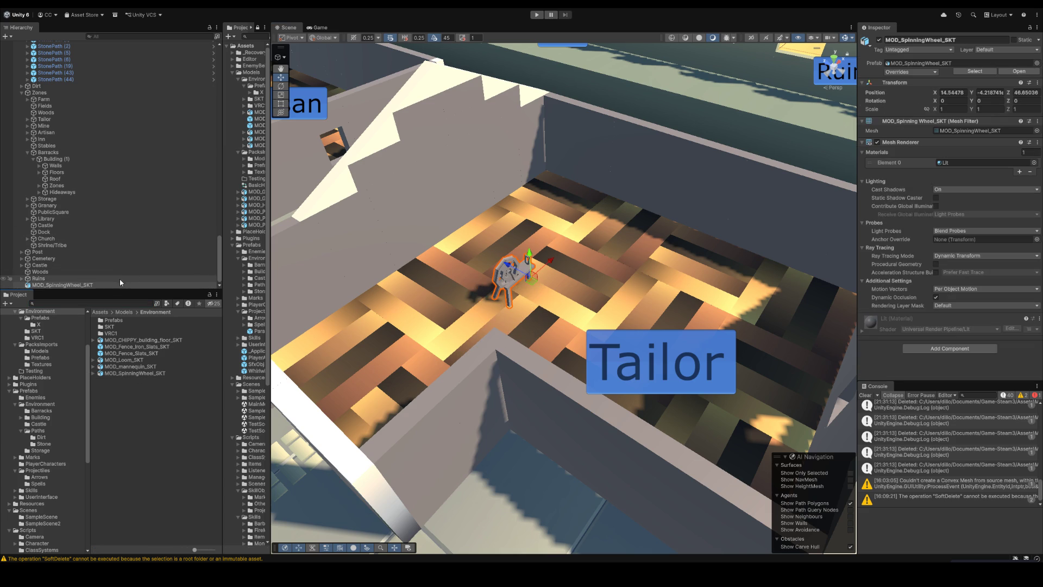
left_click(145, 286)
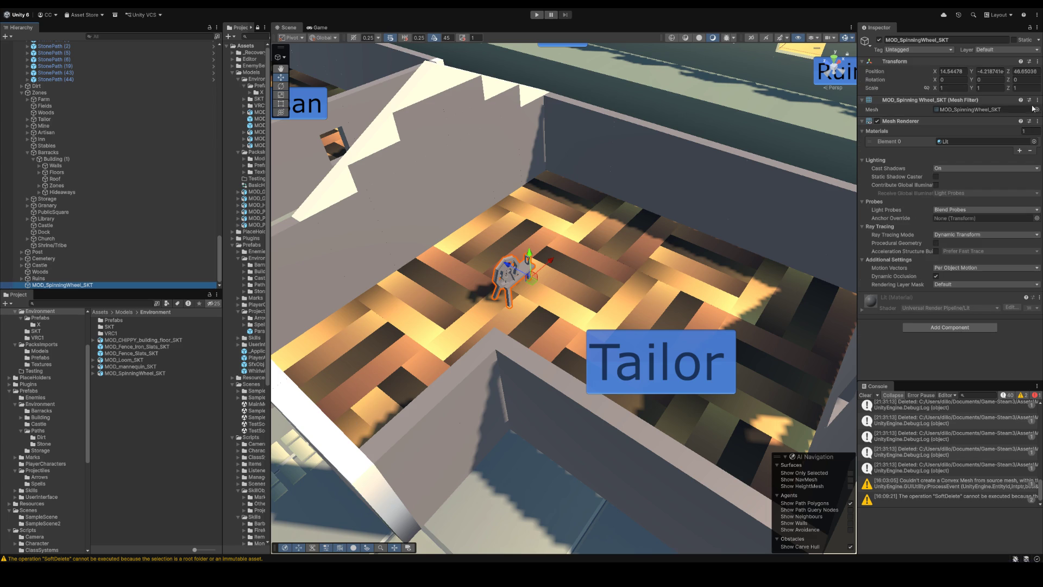
left_click(1033, 142)
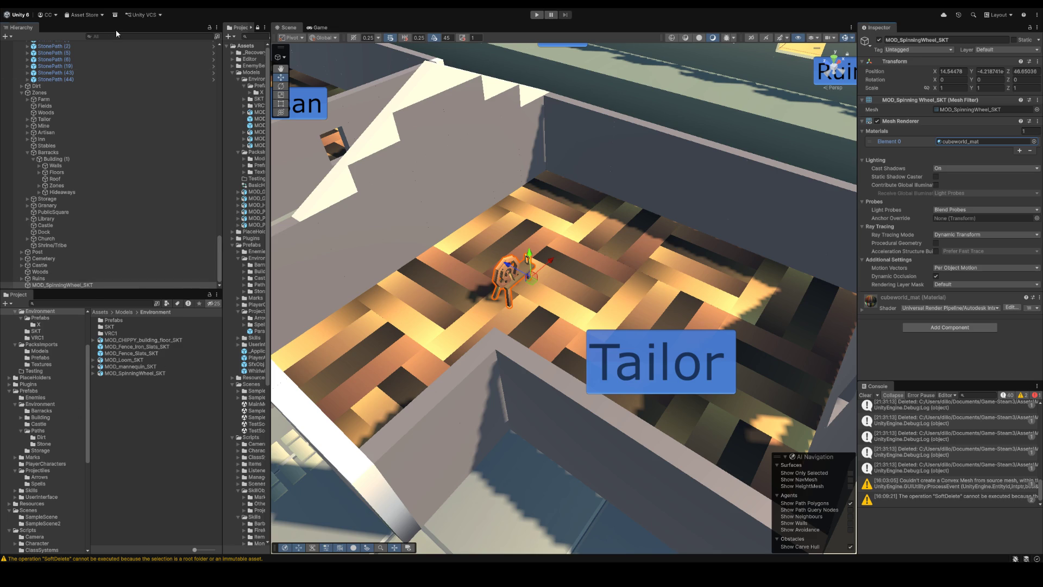
Step: Wrap the spinning wheel in a new parent named PRE_spinning_wheel
key("ctrl+shift+g")
type("PRE")
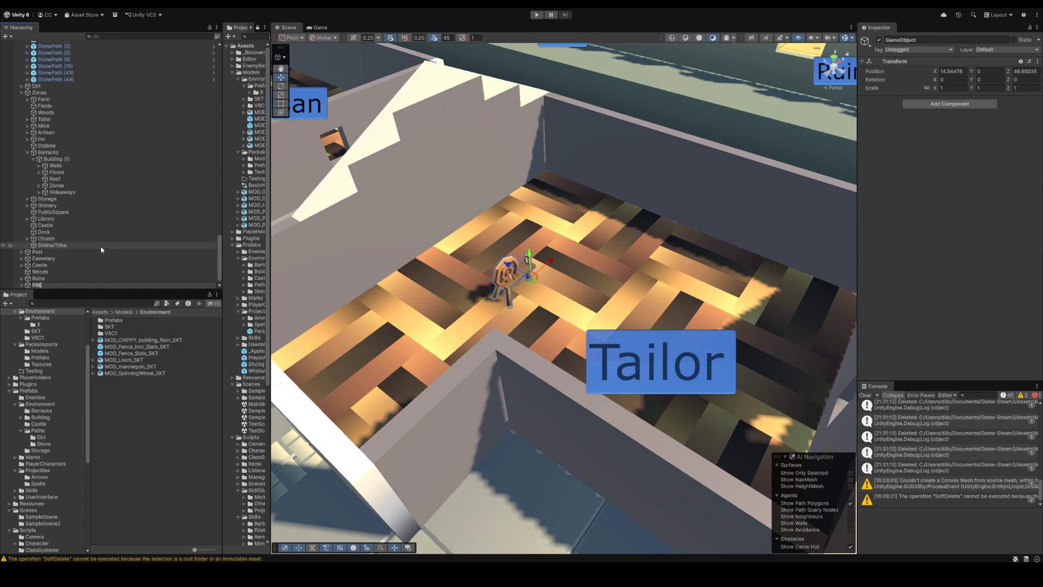
type("_sp")
type("inning")
type("_wheel")
key("Return")
left_click_drag(134, 373, 91, 285)
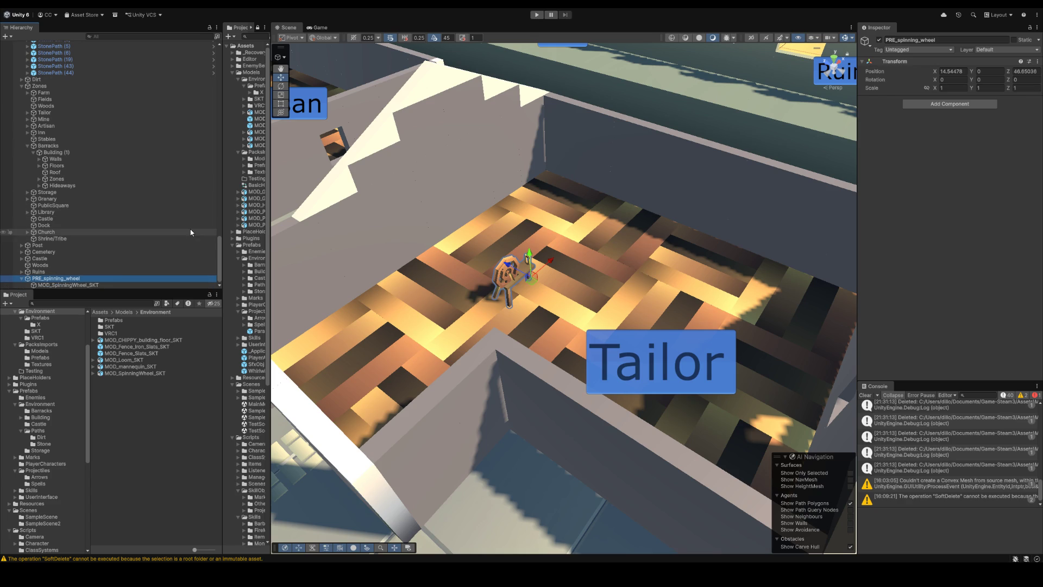
Step: Rename the wheel's mesh child to Artwork
left_click(89, 278)
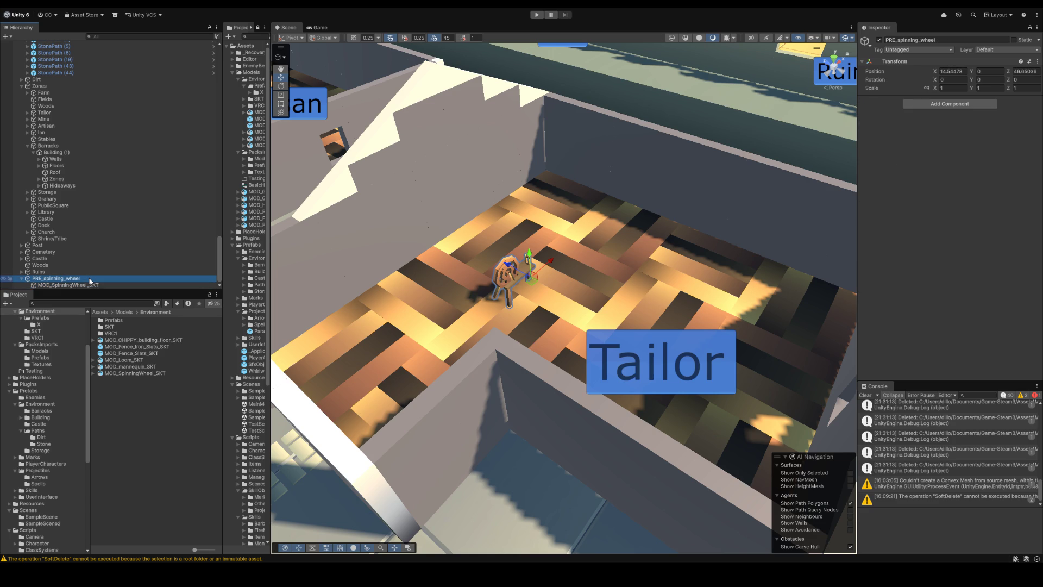
left_click(99, 285)
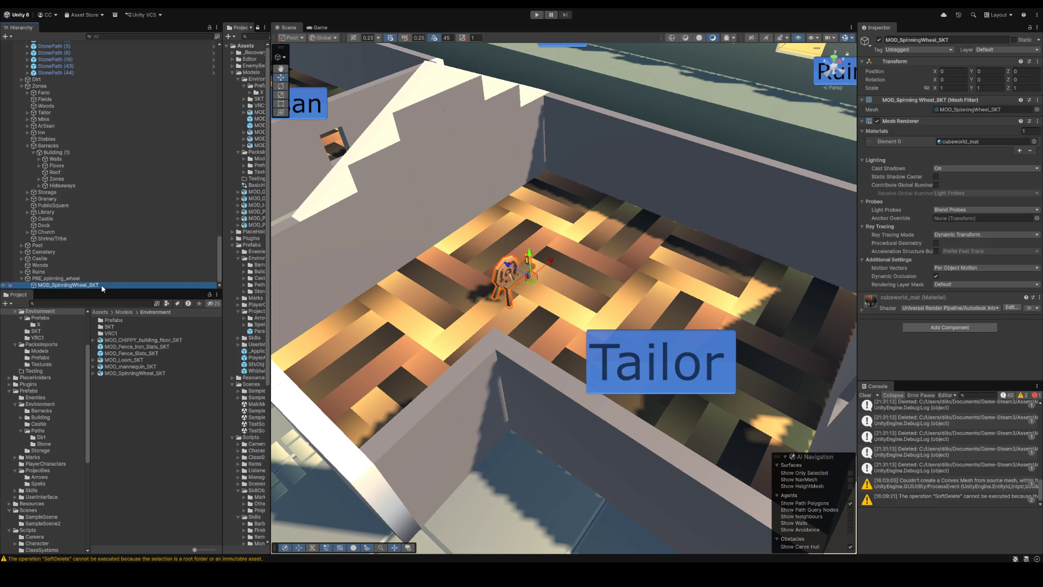
left_click(101, 284)
key("BackSpace")
type("Artwork")
key("Return")
Step: Save PRE_spinning_wheel as a prefab asset in the Storage prefabs folder
left_click(47, 279)
left_click_drag(48, 278, 47, 449)
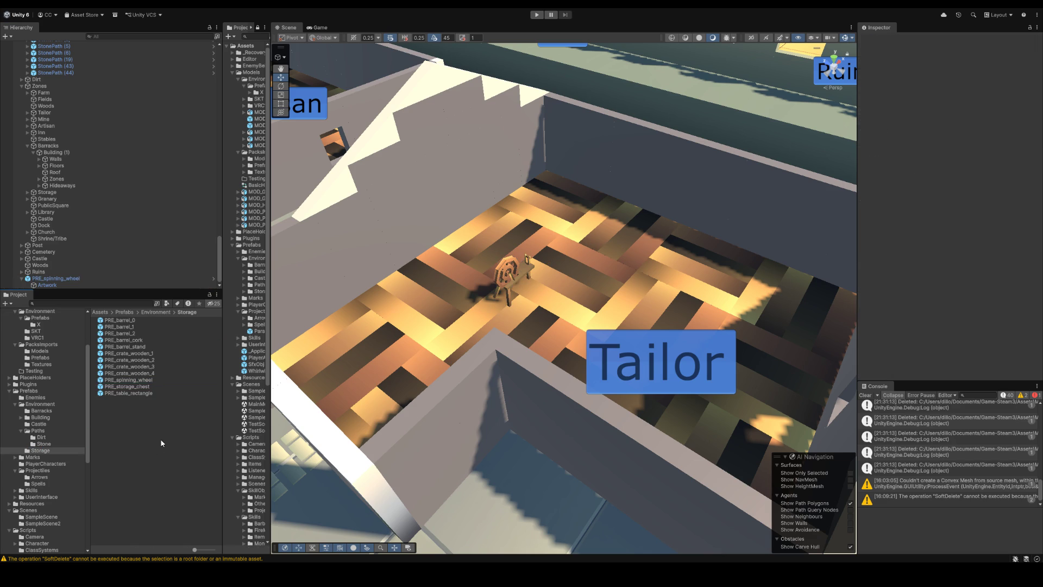
left_click(189, 380)
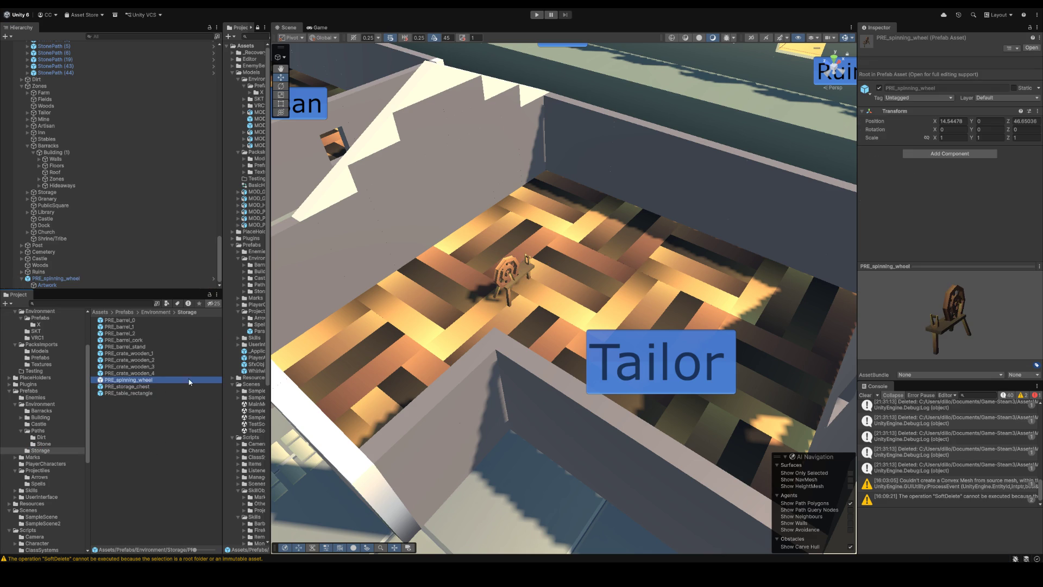
Step: Move the wheel against the Tailor room's back wall and turn it around 180 degrees
left_click(518, 282)
mouse_move(557, 309)
left_mouse_down()
mouse_move(507, 306)
mouse_move(632, 325)
left_mouse_up()
mouse_move(562, 266)
left_mouse_down()
mouse_move(563, 237)
mouse_move(498, 204)
mouse_move(497, 189)
mouse_move(294, 251)
mouse_move(570, 326)
left_mouse_up()
key("e")
left_click(62, 445)
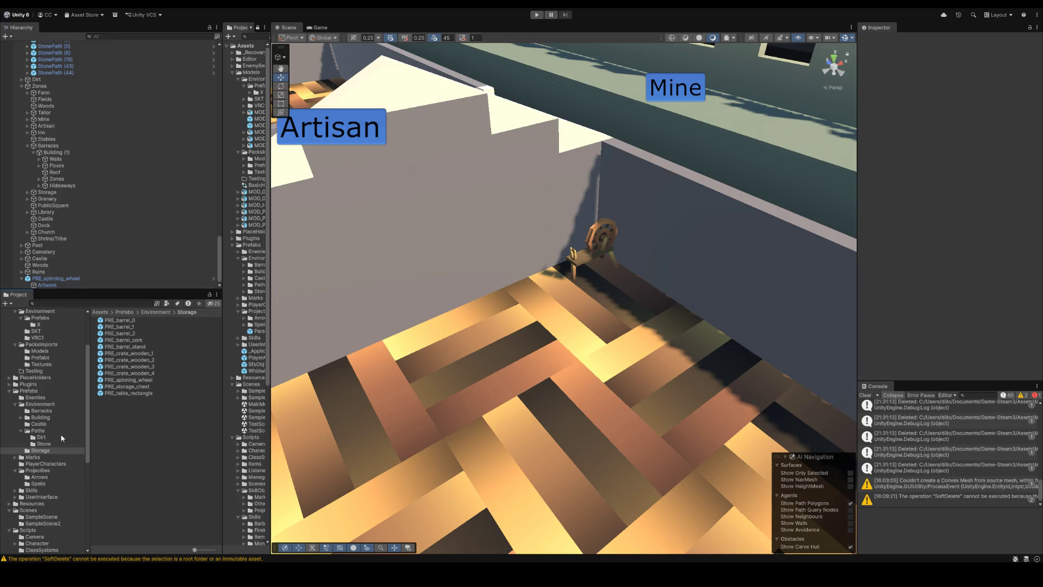
Step: Create a Tailor folder under Prefabs/Environment and move PRE_spinning_wheel into it
left_click(127, 380)
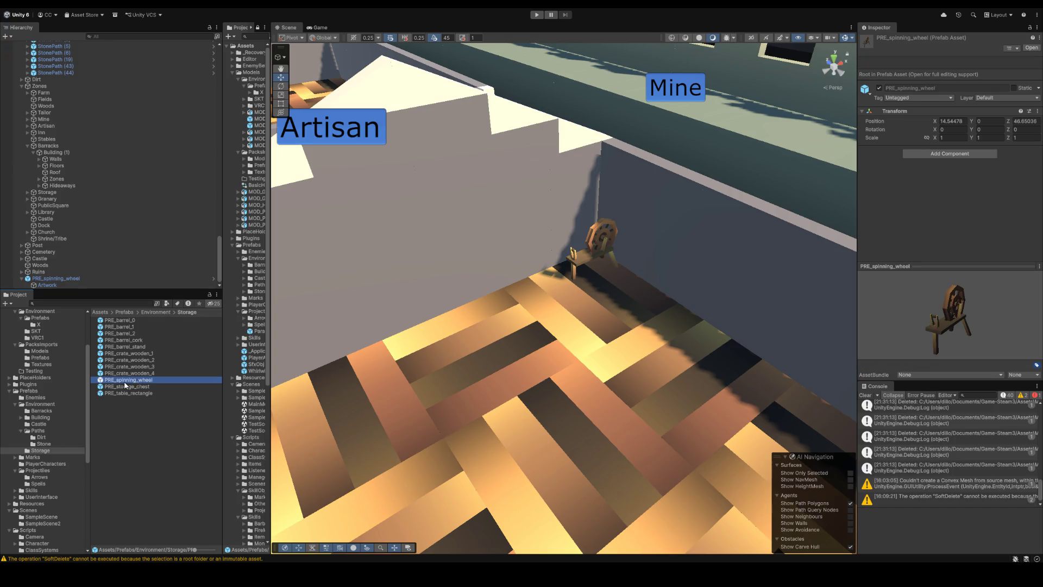
left_click_drag(139, 382, 47, 407)
left_click(182, 393)
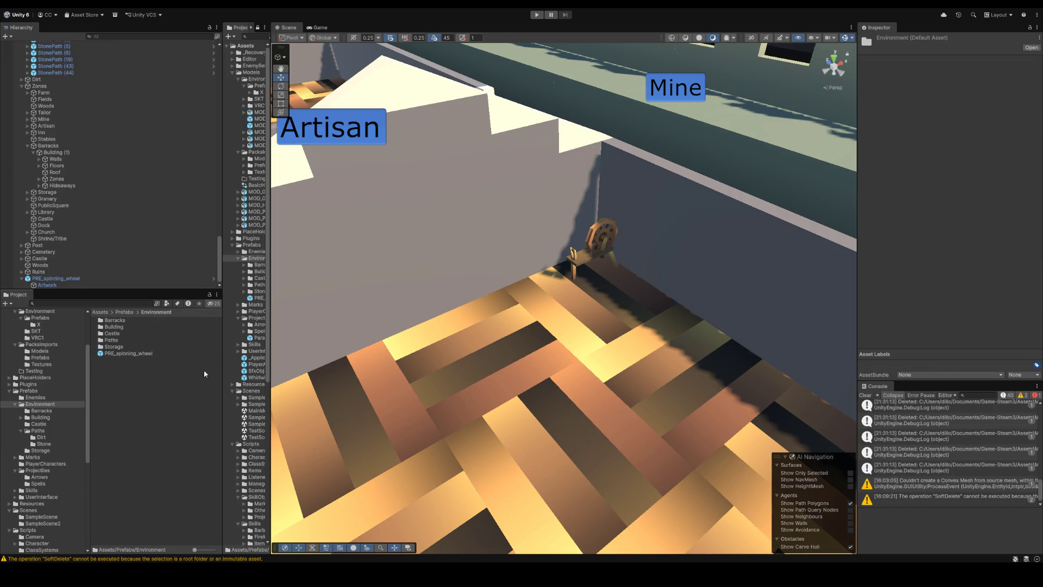
key("ctrl+shift+n")
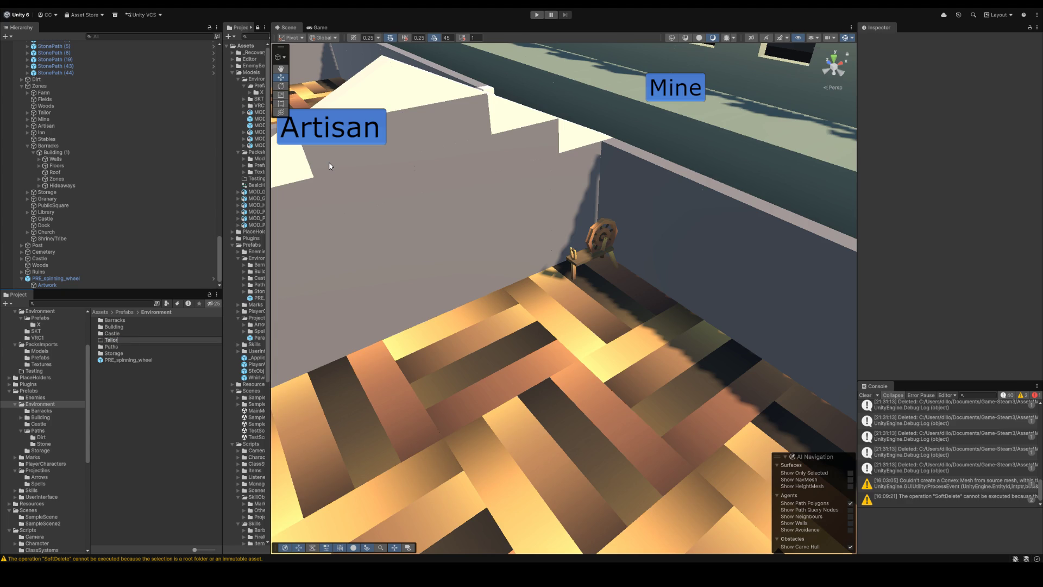
key("Return")
left_click_drag(112, 360, 130, 353)
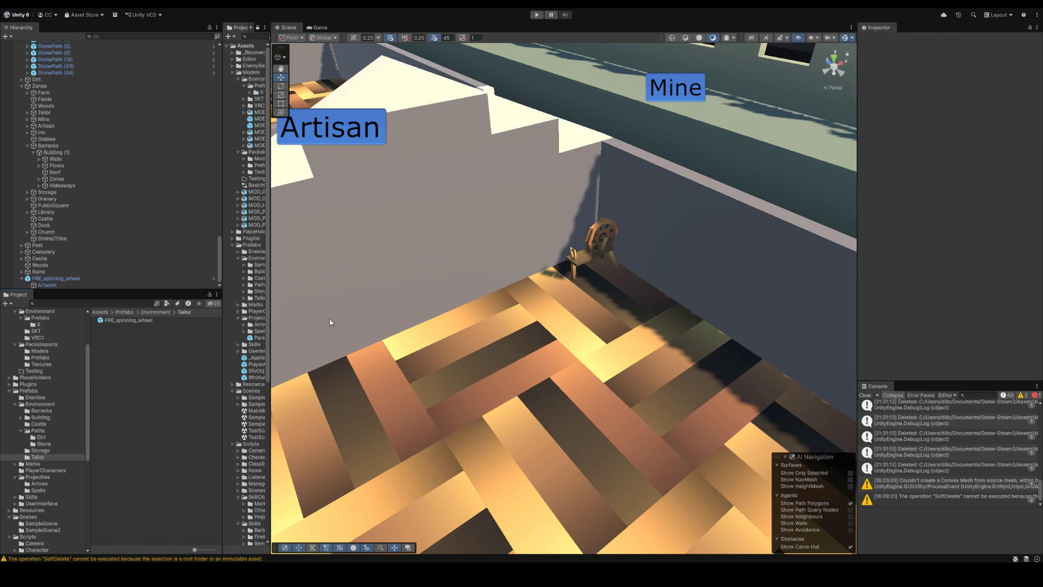
scroll(582, 284, "down", 5)
Step: Locate the source model asset of the wheel's Artwork mesh
mouse_move(583, 284)
left_mouse_down()
mouse_move(583, 395)
mouse_move(427, 394)
left_mouse_up()
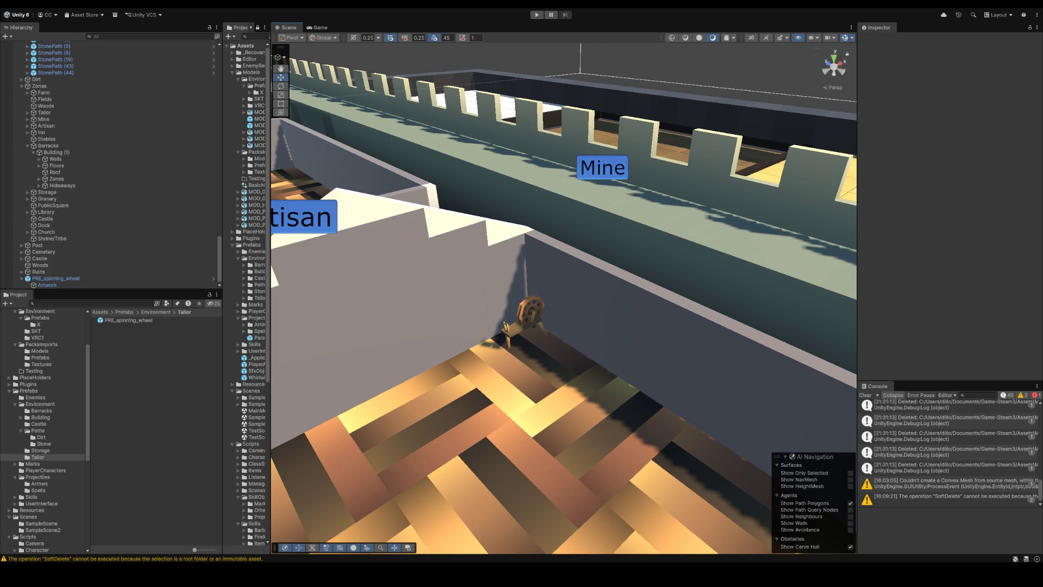
left_click(126, 321)
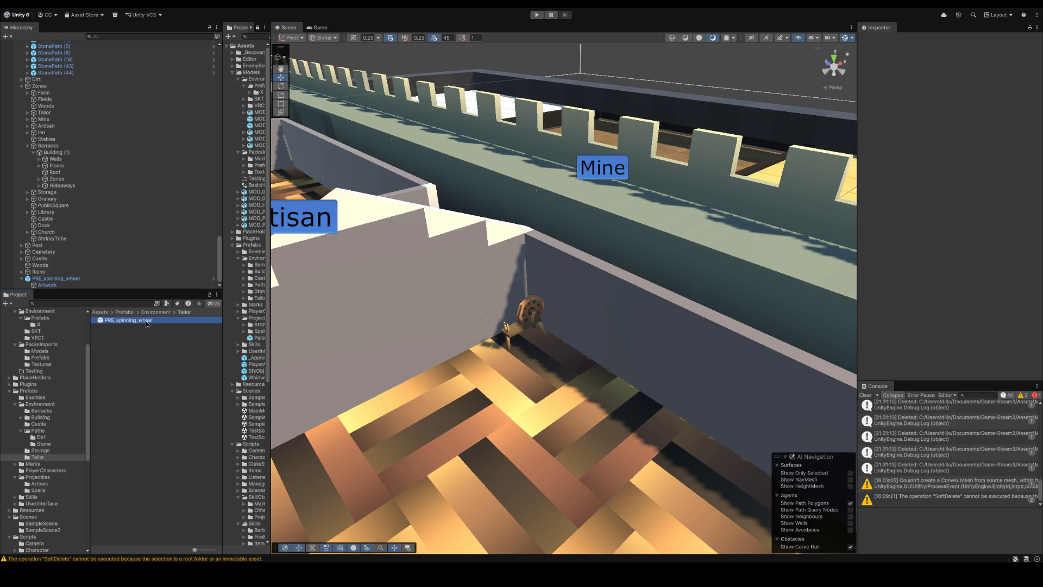
left_click(64, 278)
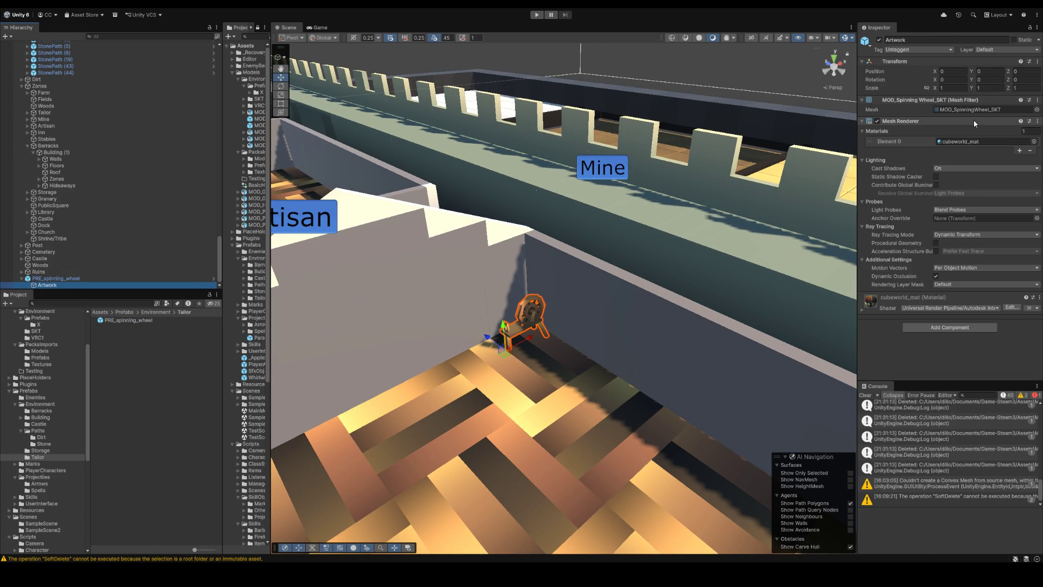
left_click(949, 113)
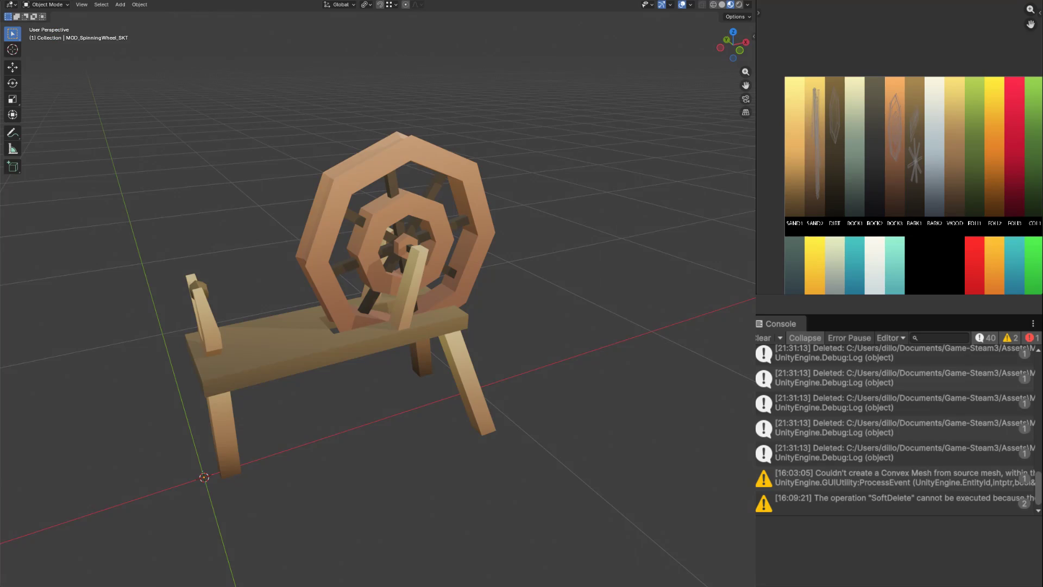
Step: Rename the Blender spinning wheel object to MOD_CHIPPY_spinning_wheel_SKT
left_click(425, 215)
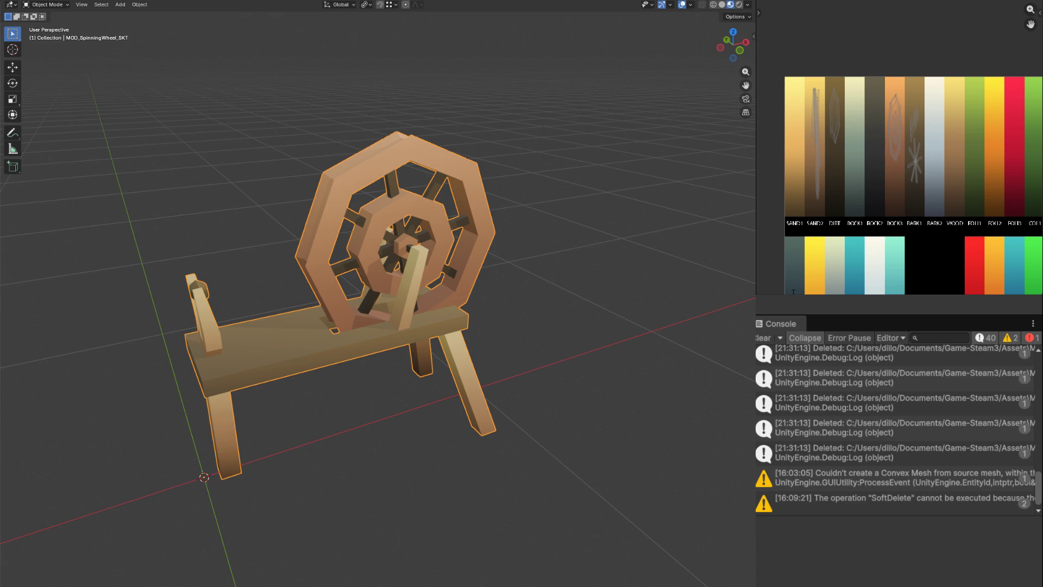
key("Return")
left_click(604, 317)
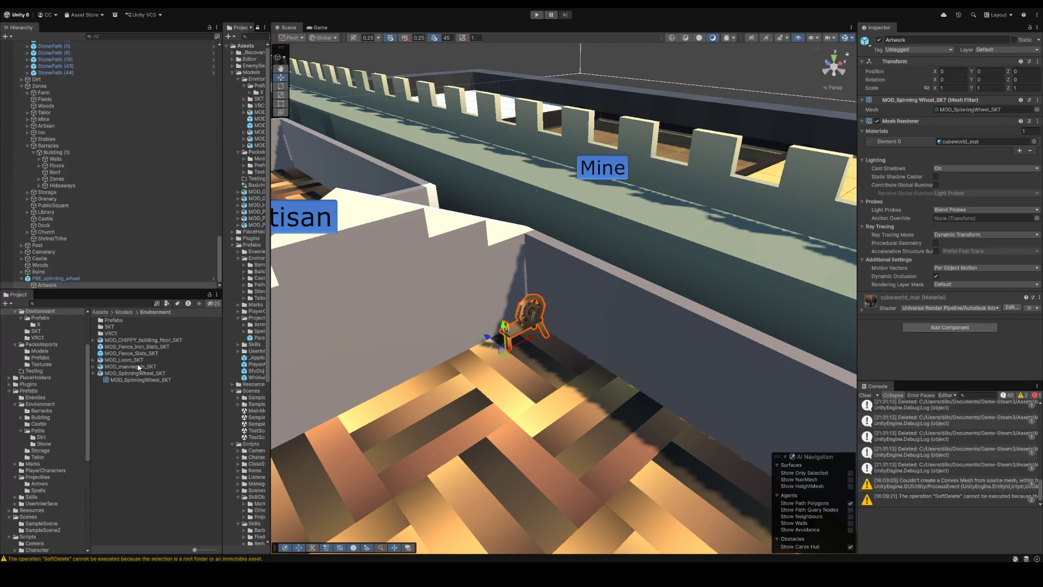
Step: Rename the spinning wheel model to MOD_CHIPPY_spinning_wheel_SKT and move it into the SKT folder
left_click(157, 372)
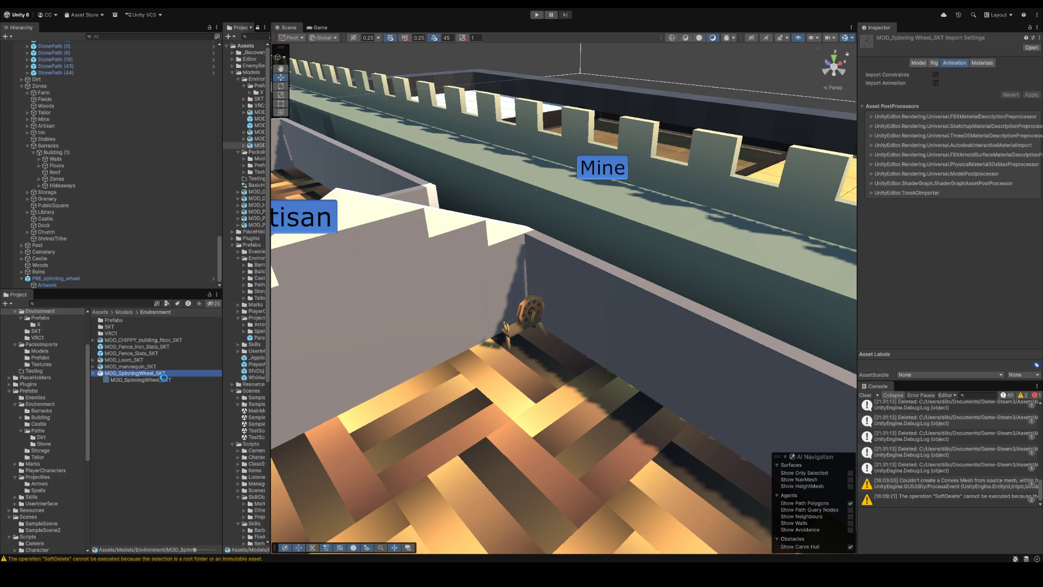
type("MOD_CHIPPY_spinning_wheel_SKT")
key("Return")
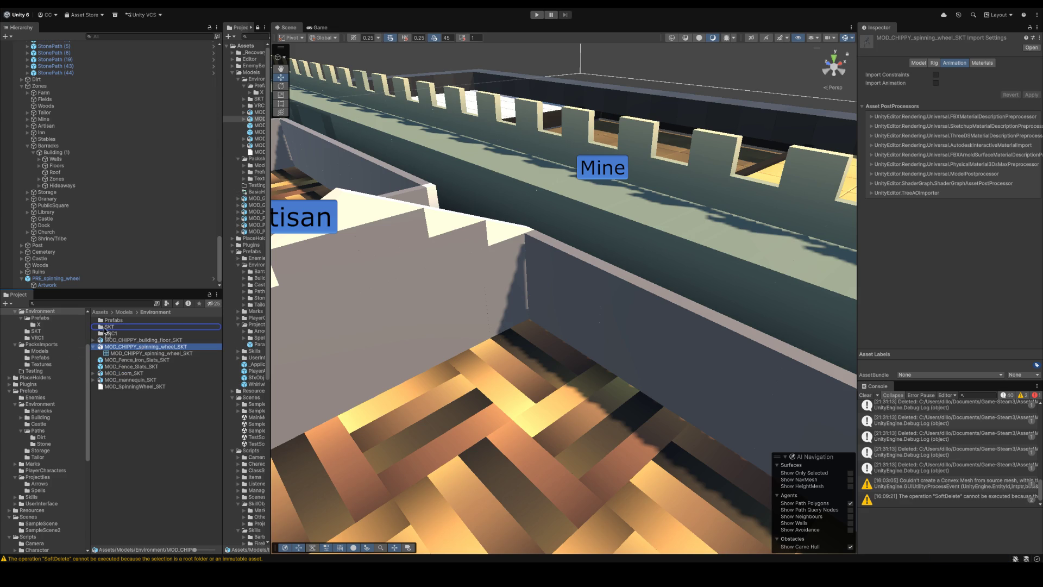
left_click_drag(131, 352, 133, 332)
Step: Assign the MOD_CHIPPY_spinning_wheel_SKT mesh to PRE_spinning_wheel's Artwork child and return to the scene
left_click(57, 279)
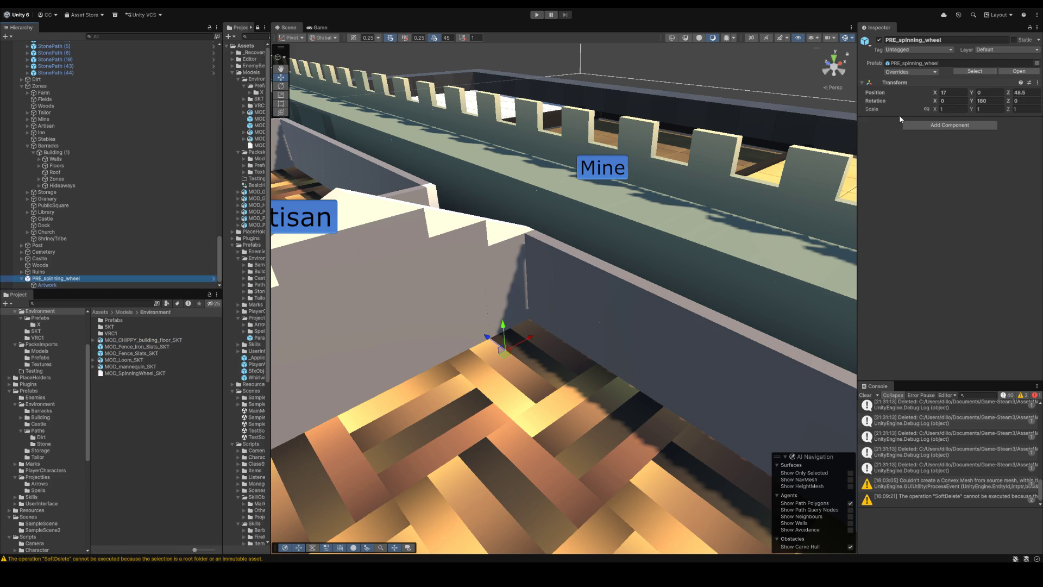
left_click(1018, 72)
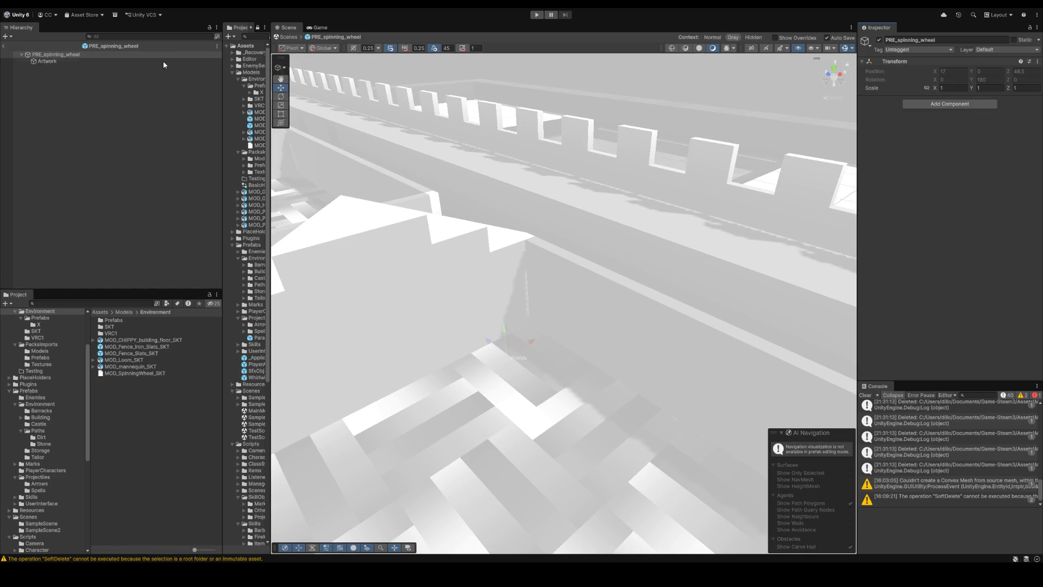
left_click(101, 62)
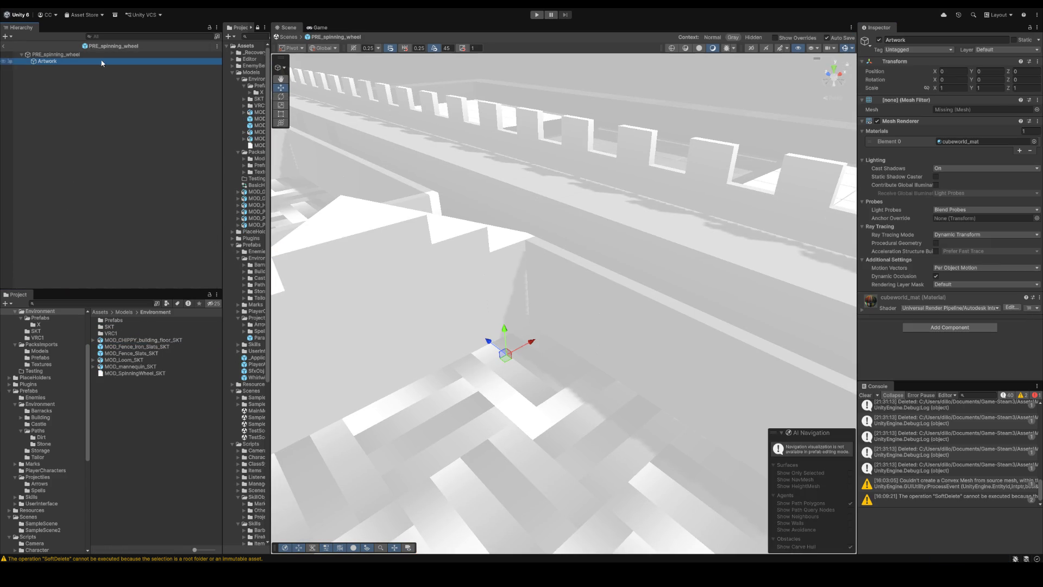
left_click(1036, 110)
key("Return")
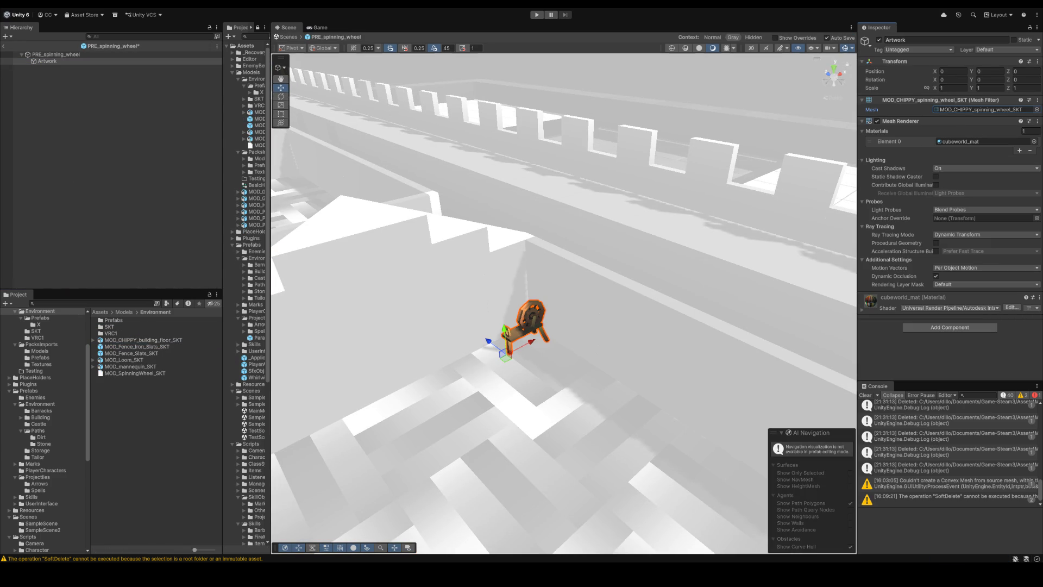
left_click(137, 98)
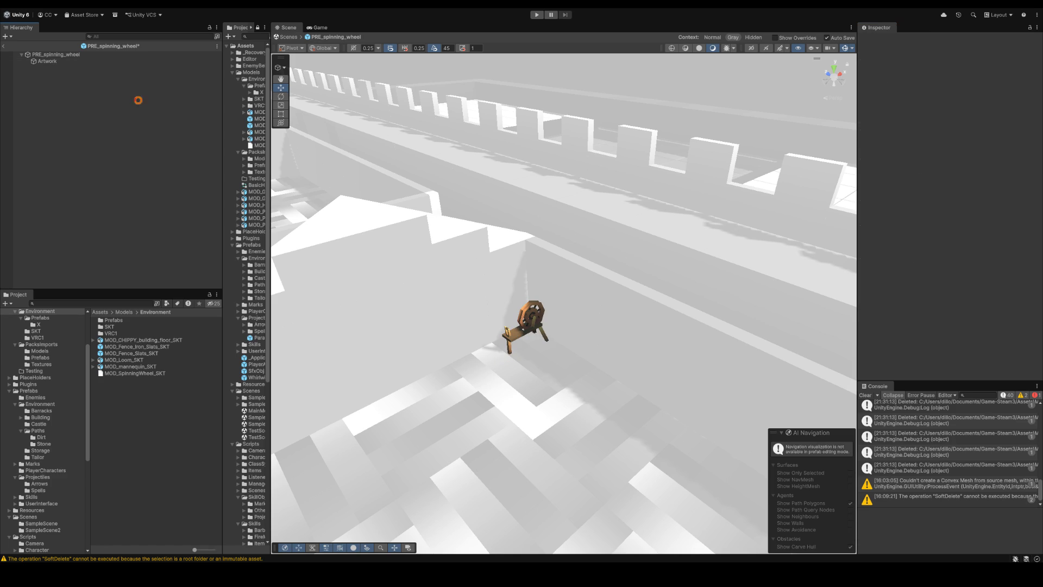
left_click(4, 47)
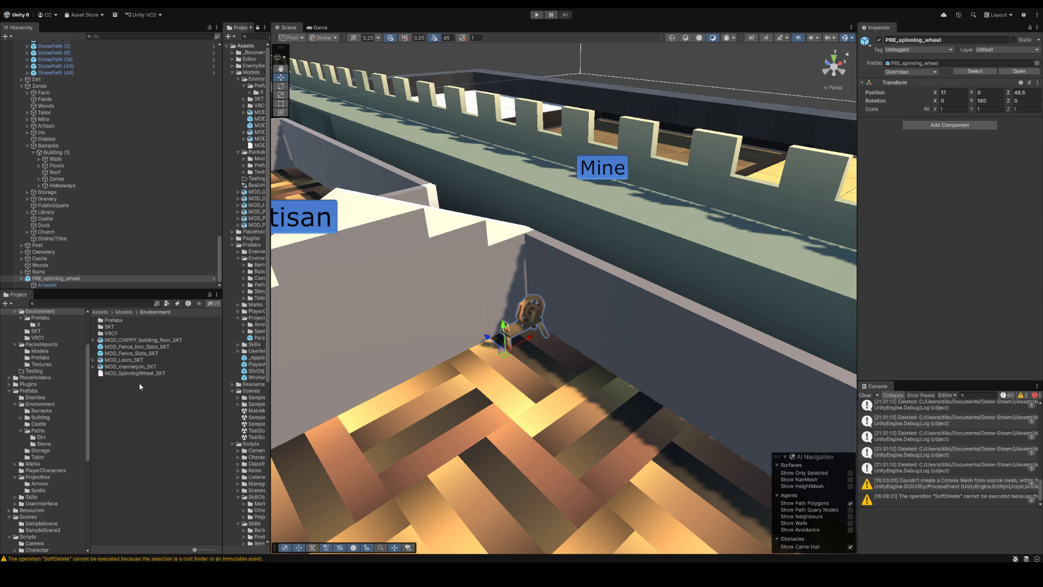
Step: Rename the loom and mannequin models to MOD_CHIPPY_loom_SKT and MOD_CHIPPY_mannequin_SKT
left_click(131, 359)
left_click(94, 360)
left_click(93, 372)
key("F2")
type("MOD_CHIPPY_spinning_wheel_SKT")
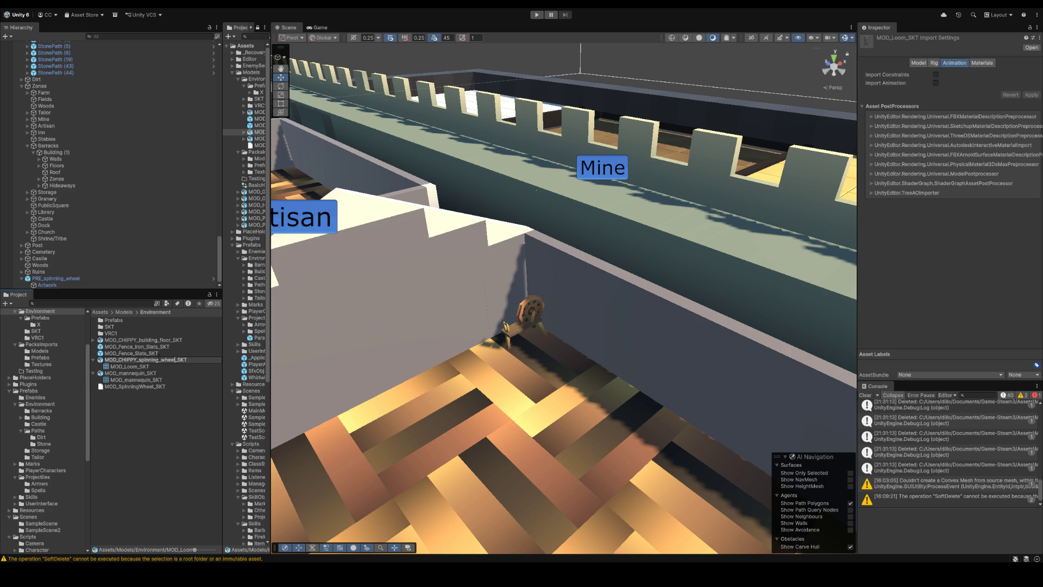
left_click_drag(174, 360, 145, 360)
type("loom")
key("Return")
left_click(200, 373)
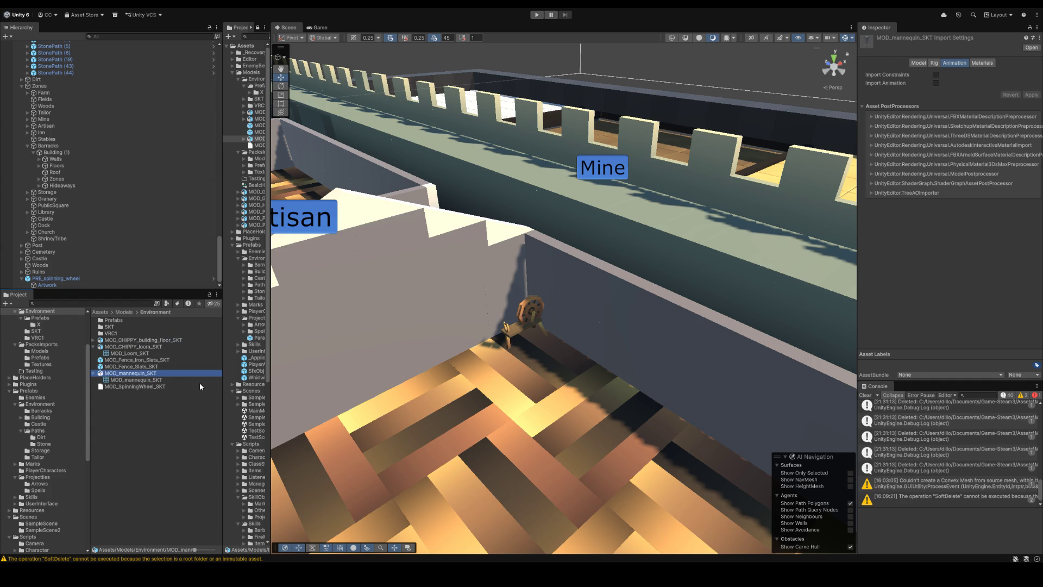
key("Escape")
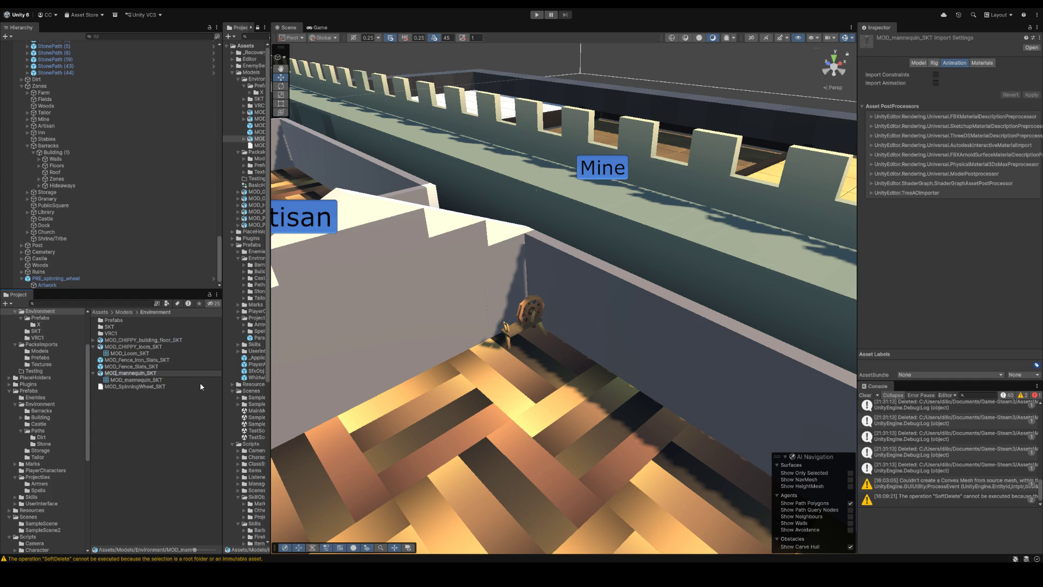
type("CHC")
key("BackSpace")
type("IPPY_")
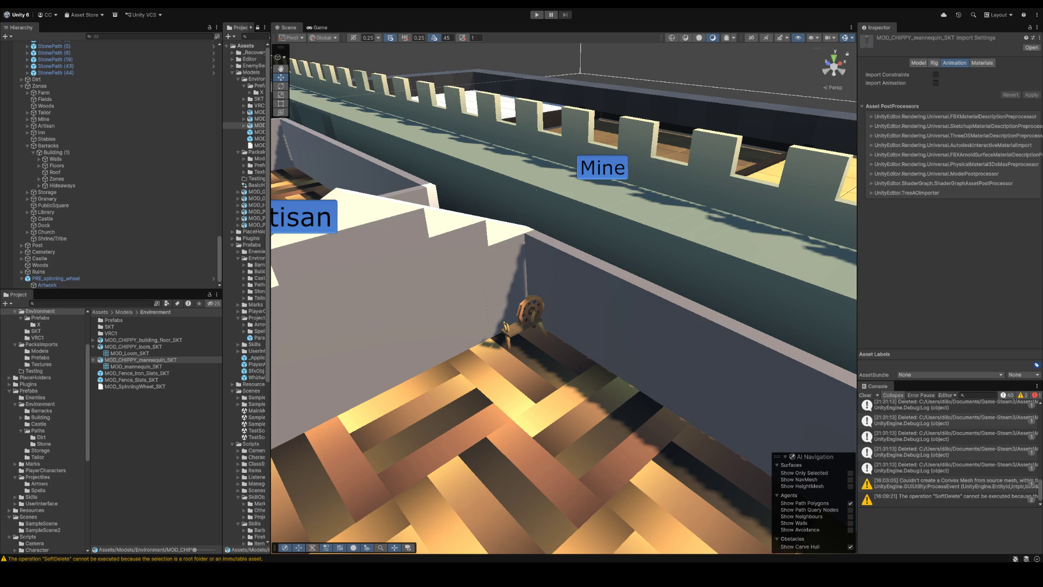
Step: Place the MOD_CHIPPY_loom_SKT model in the room beside the spinning wheel
left_click(155, 380)
left_click(150, 361)
left_click(146, 348)
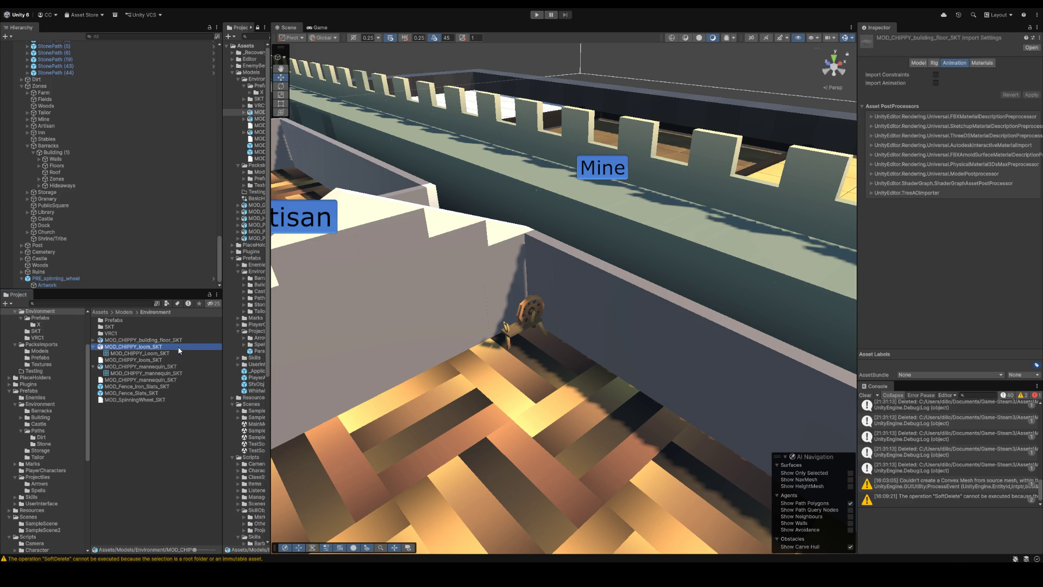
left_click_drag(182, 344, 580, 383)
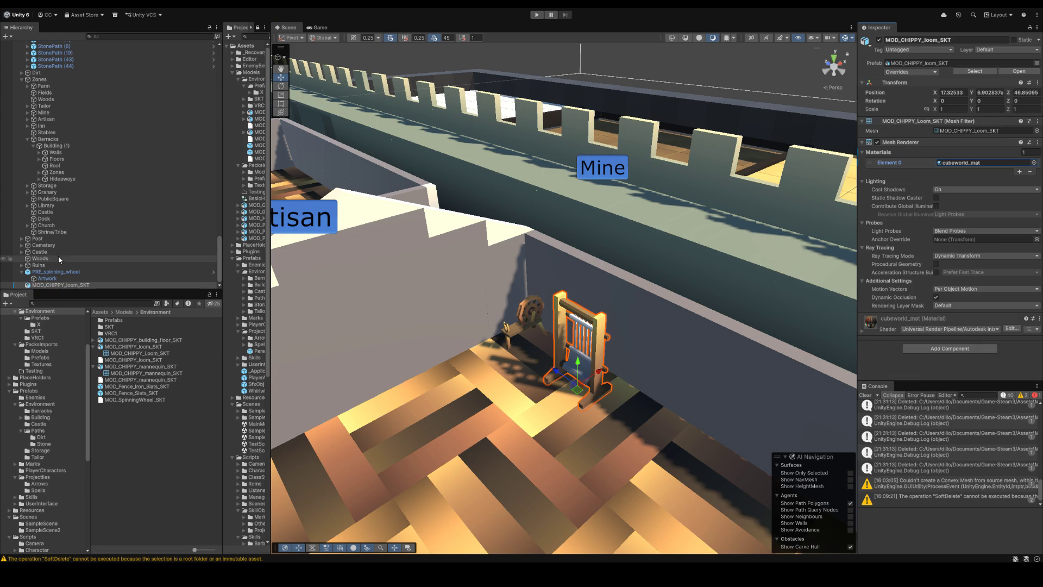
Step: Create an empty PRE_loom at the loom's position and parent the loom under it as Artwork
left_click(46, 285)
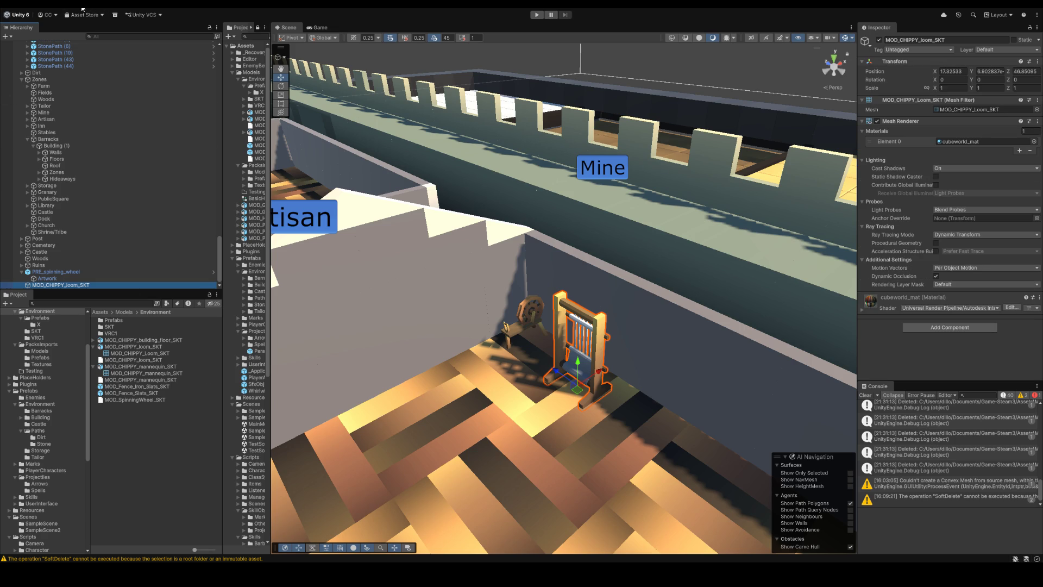
key("ctrl+shift+g")
type("pr")
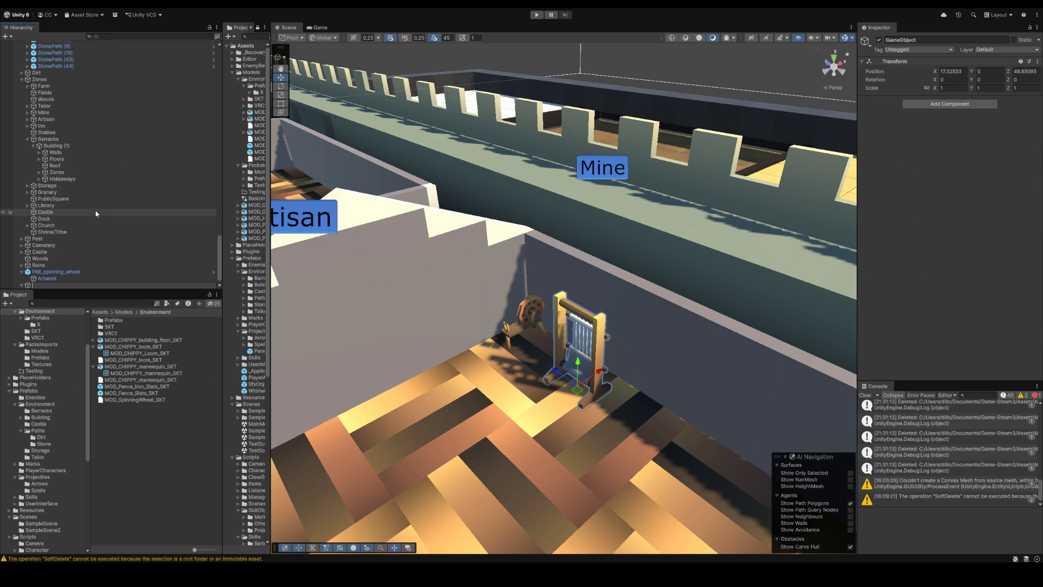
type("PRE_")
type("loom")
key("Return")
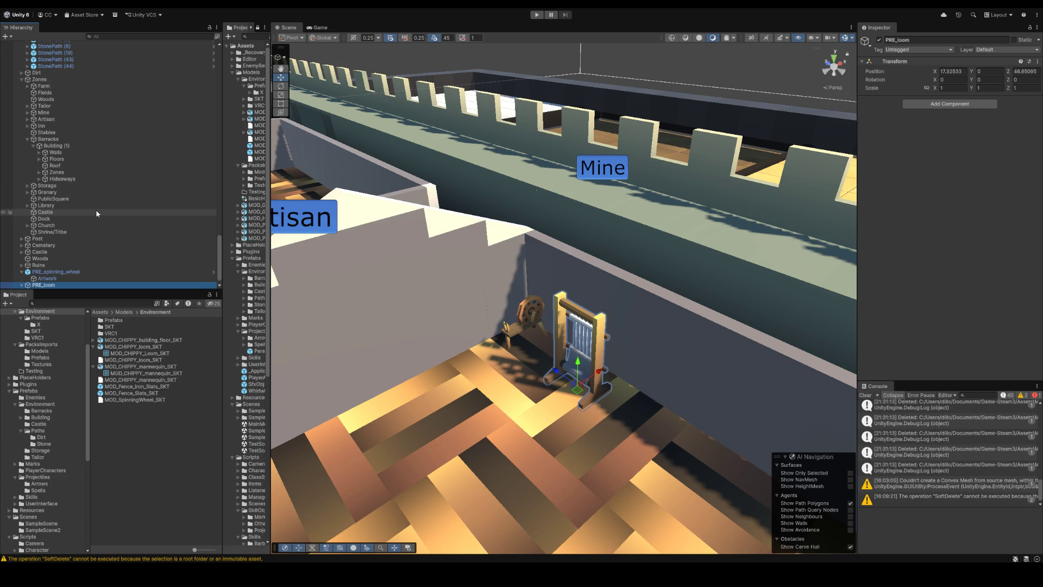
left_click_drag(139, 353, 113, 286)
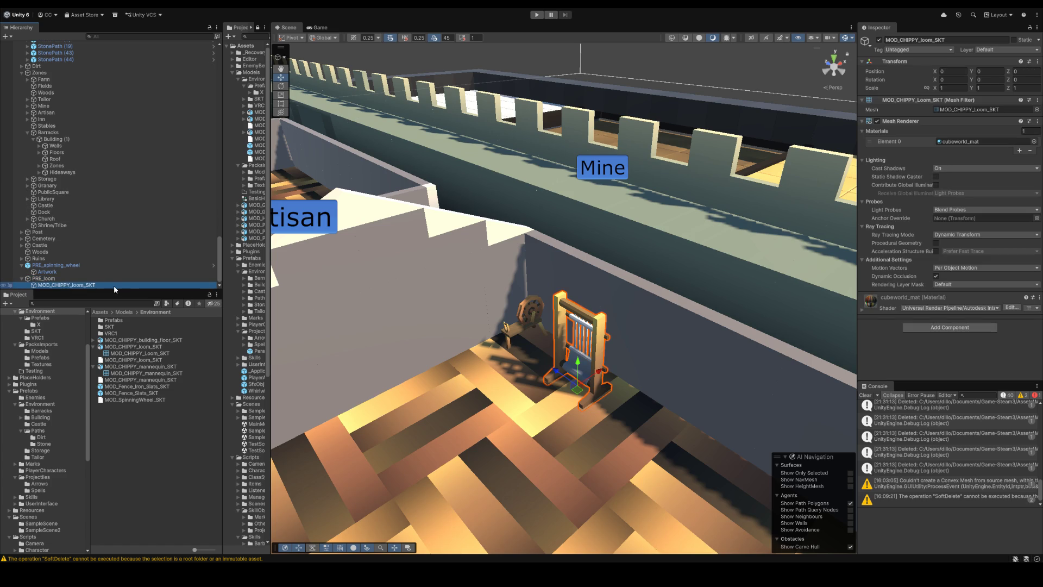
key("F2")
type("Artwork")
key("Return")
key("Up")
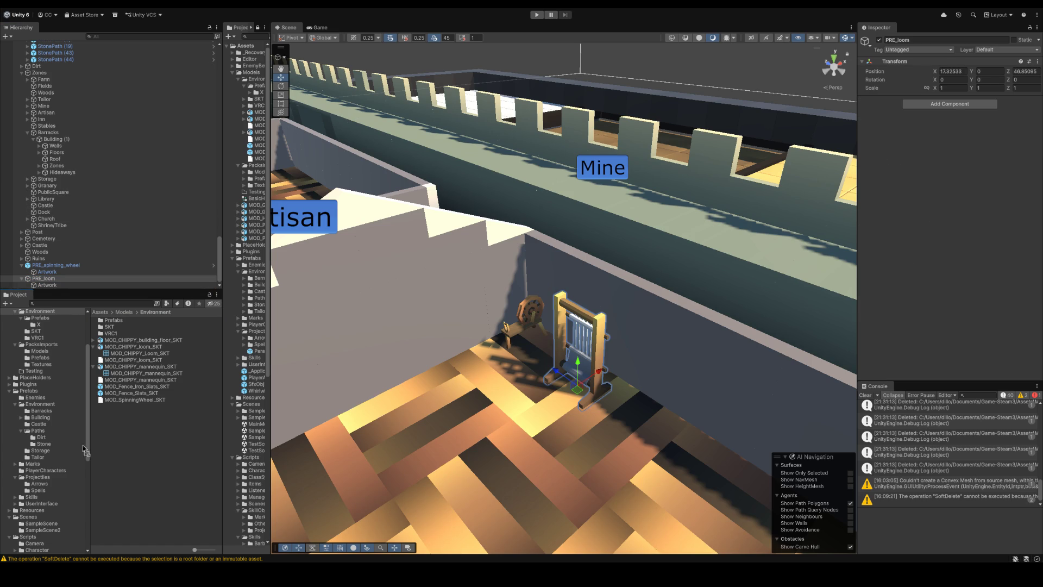
Step: Store PRE_loom as a prefab in the Prefabs/Tailor folder
left_click(38, 457)
left_click(167, 409)
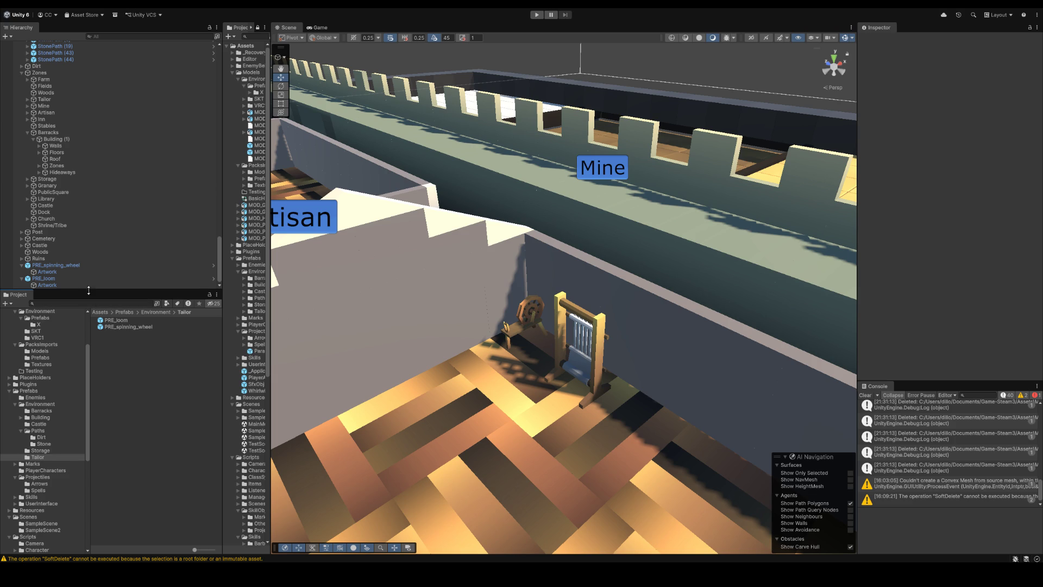
left_click(73, 279)
left_click(126, 397)
Step: Place the MOD_CHIPPY_mannequin_SKT model from the Environment models folder near the loom
left_click(46, 350)
left_click(41, 314)
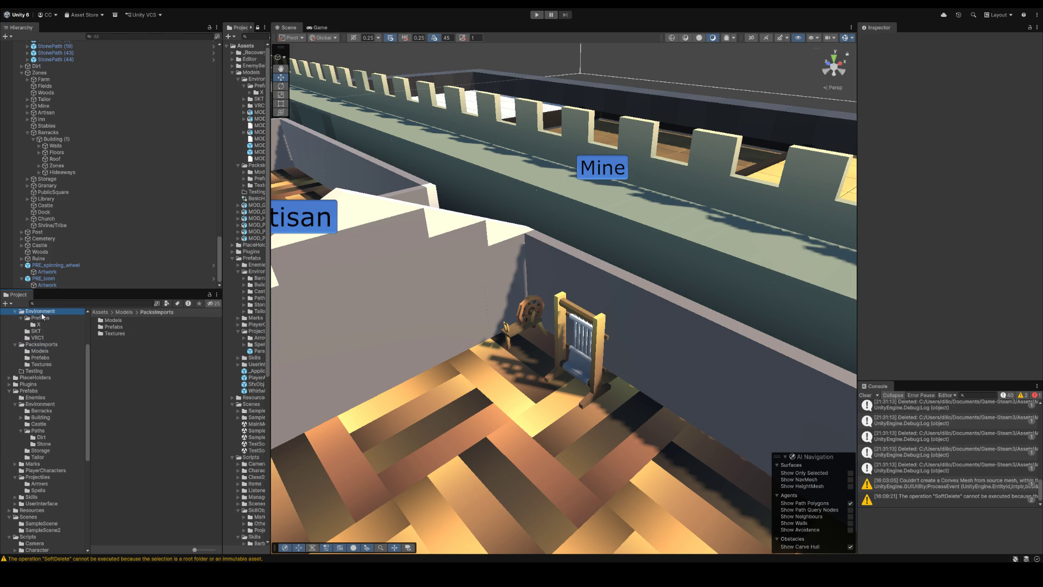
left_click(135, 393)
left_click(139, 367)
left_click_drag(139, 368, 630, 424)
left_click(96, 286)
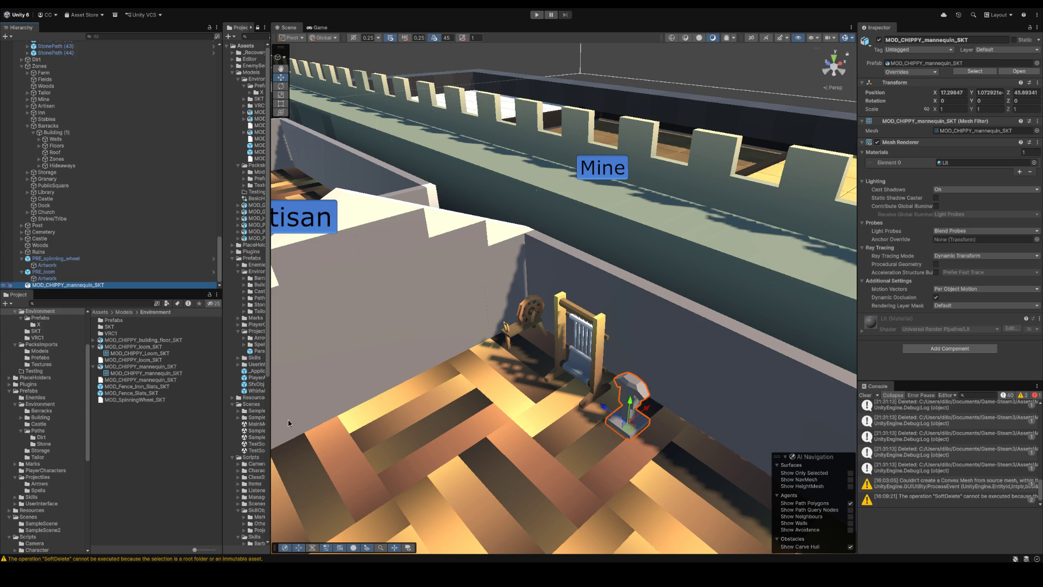
key("F2")
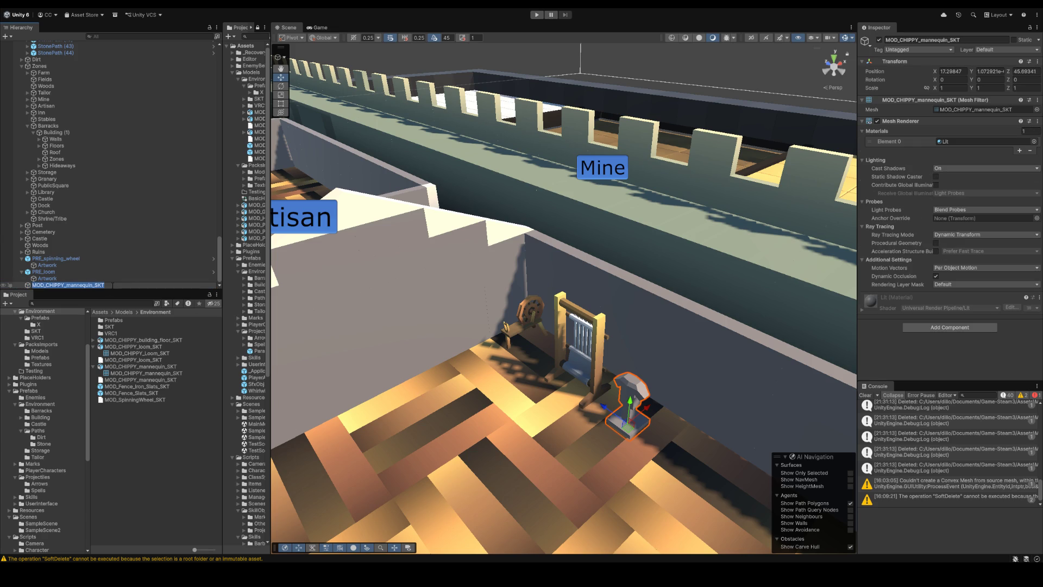
type("Artwork")
key("Return")
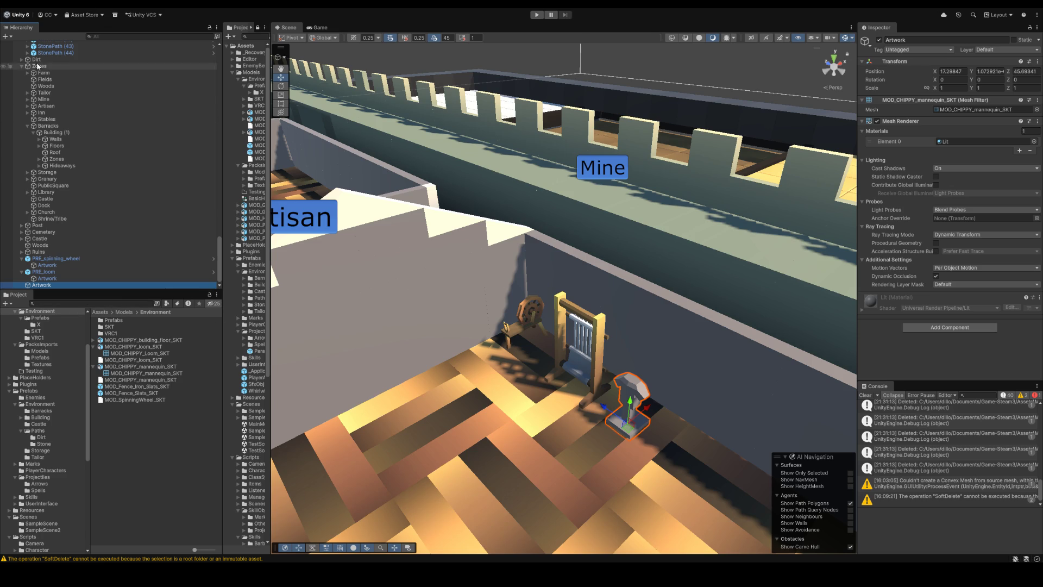
key("ctrl+shift+n")
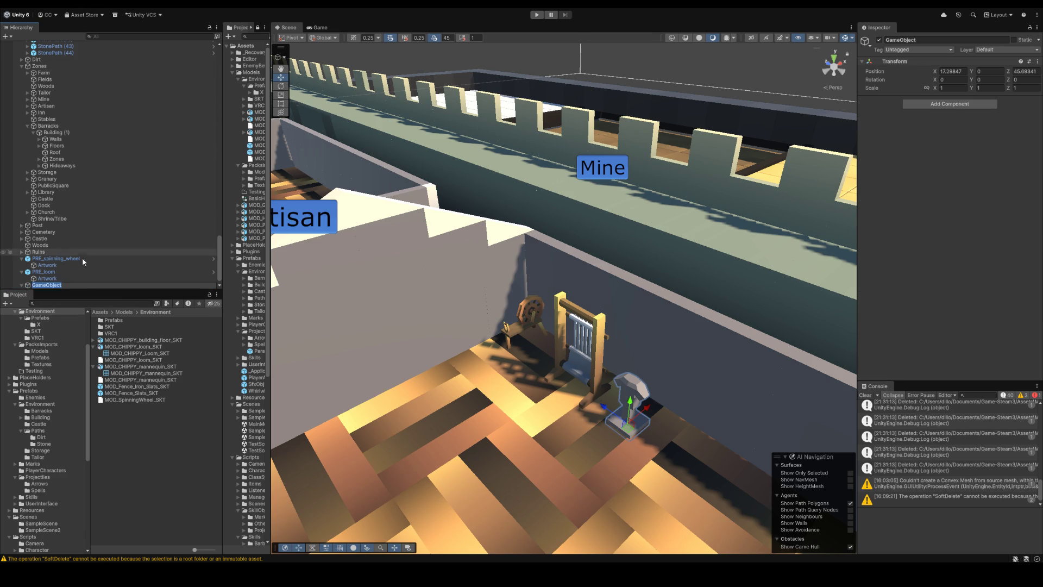
type("PRE_")
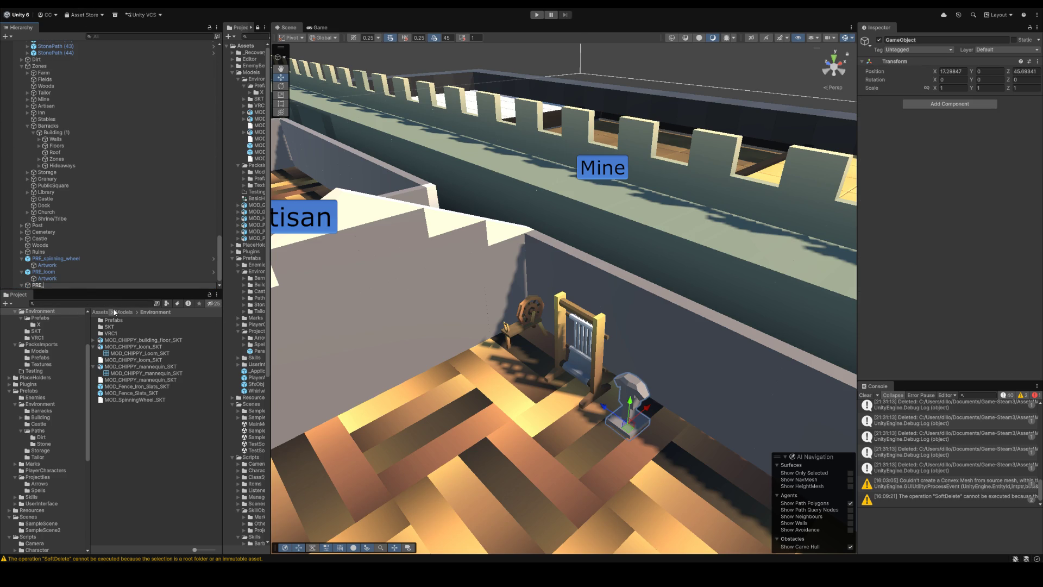
type("man")
type("nequin")
key("Return")
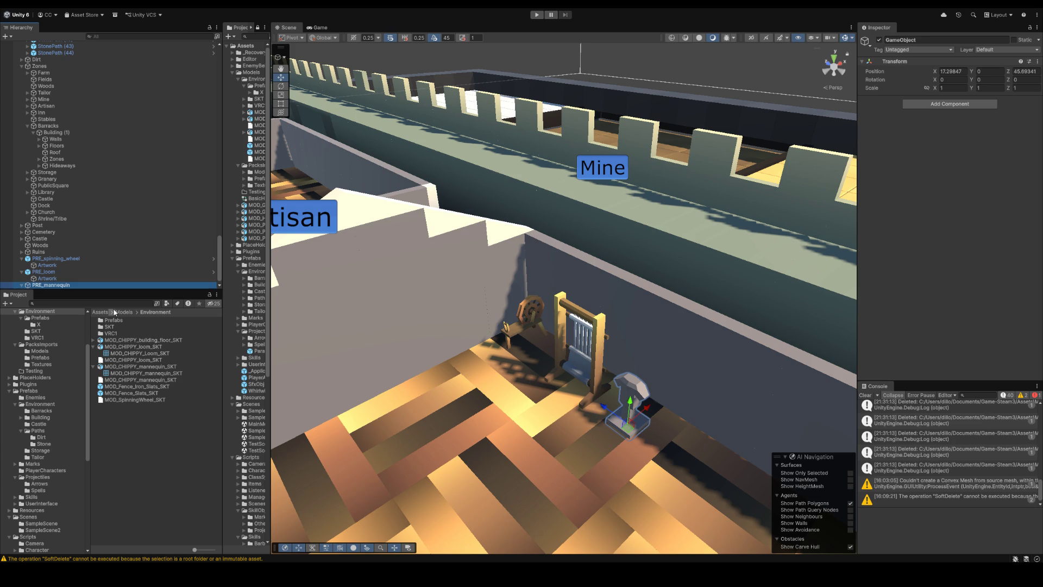
scroll(66, 289, "down", 1)
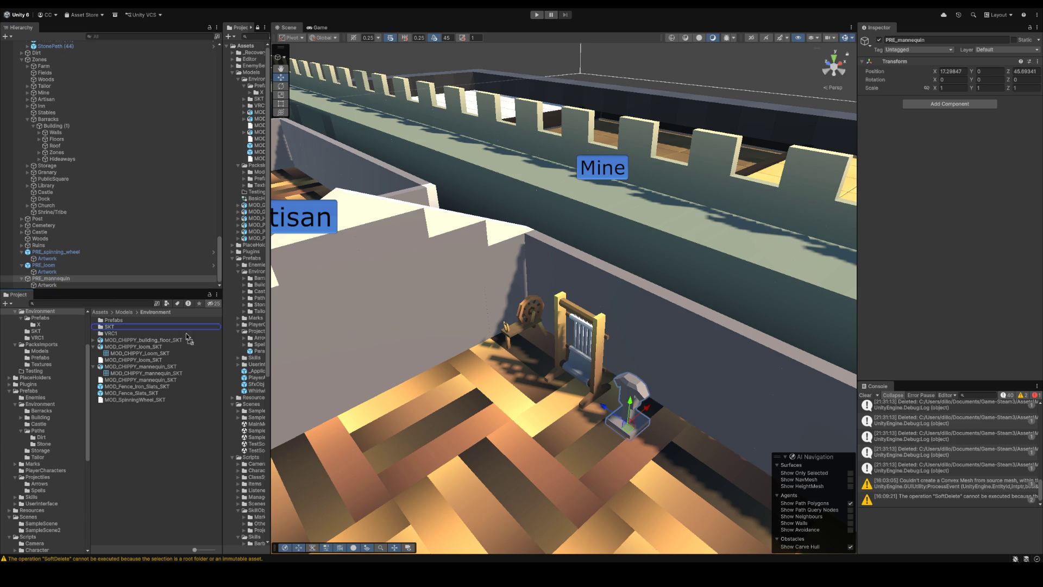
left_click_drag(47, 462, 40, 457)
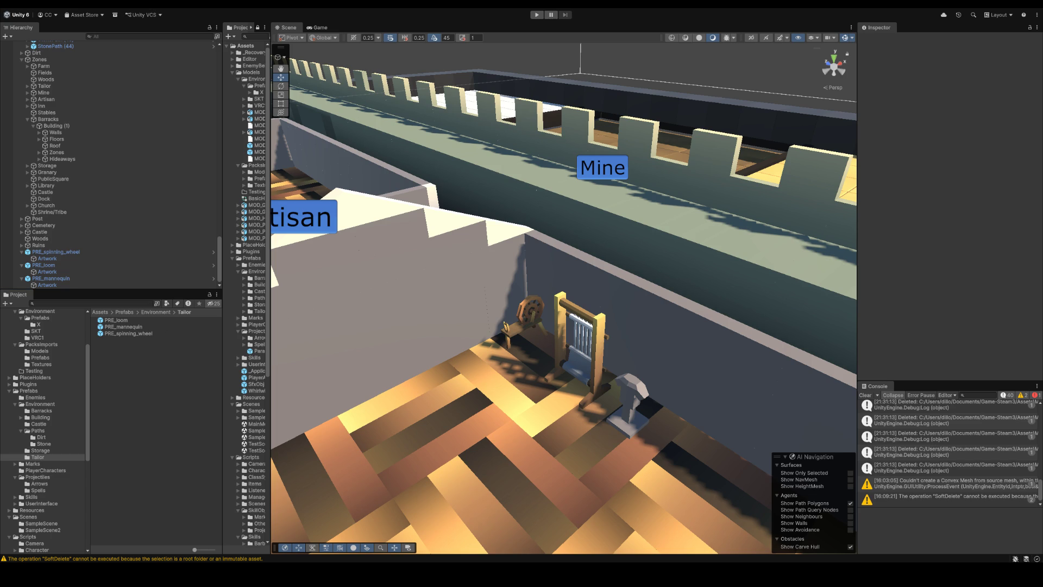
scroll(481, 323, "down", 3)
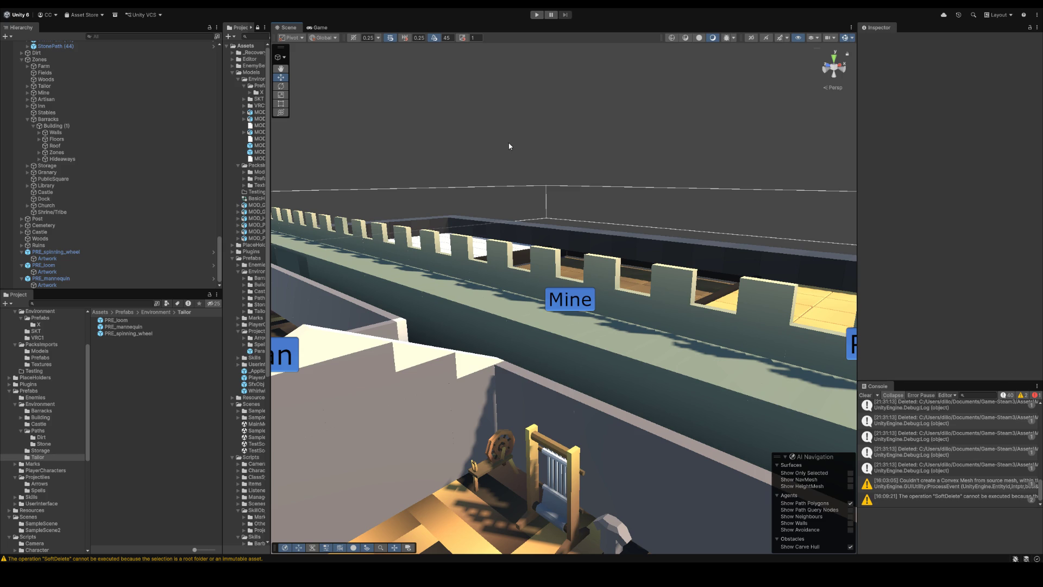
scroll(508, 146, "down", 5)
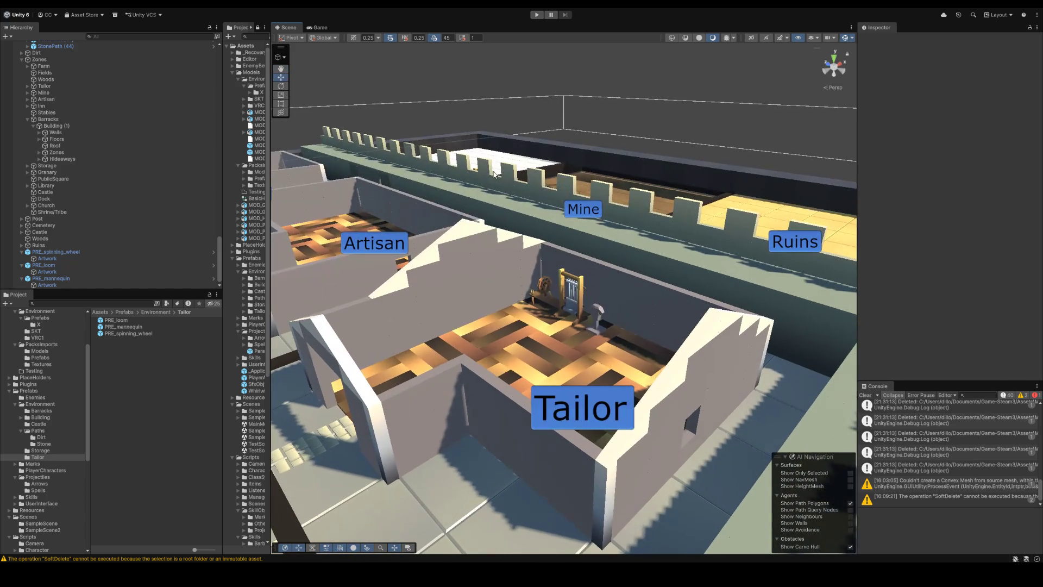
Step: Inspect PRE_mannequin's Artwork child and its cubeworld_mat material in prefab mode, then return to the scene
left_click(600, 307)
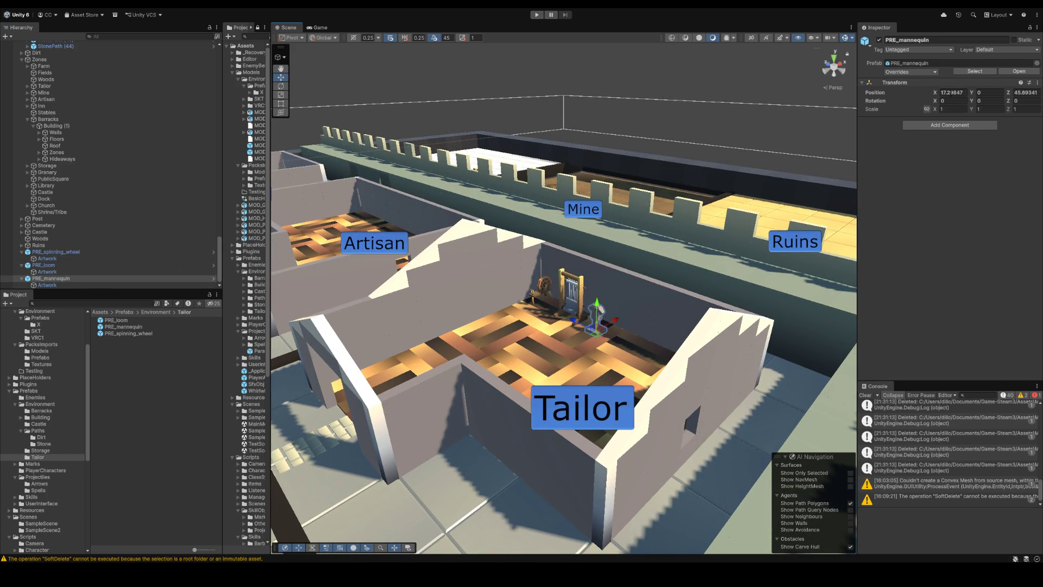
left_click(1011, 72)
left_click(47, 60)
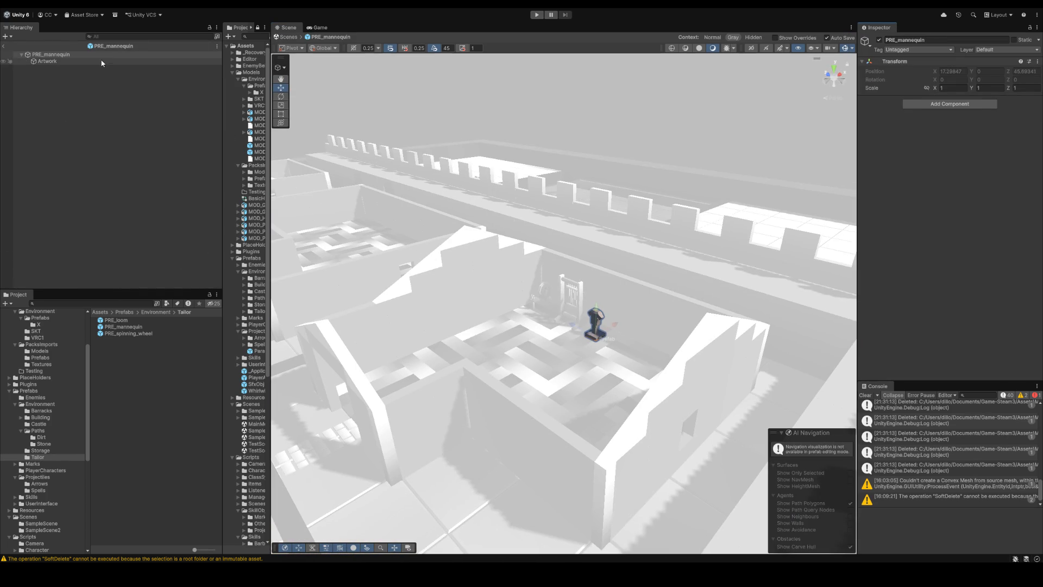
left_click(978, 140)
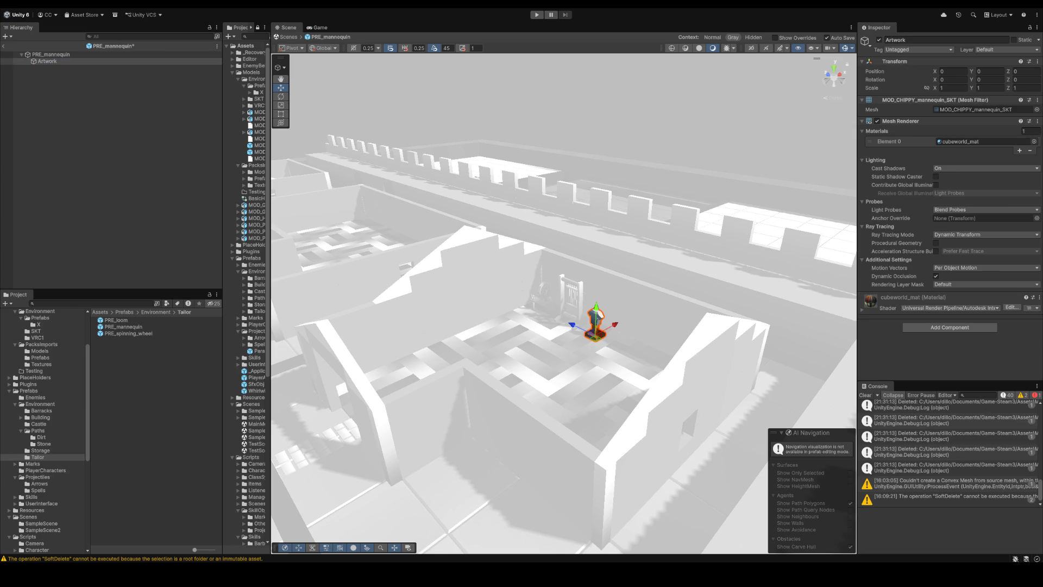
left_click(163, 94)
left_click(4, 47)
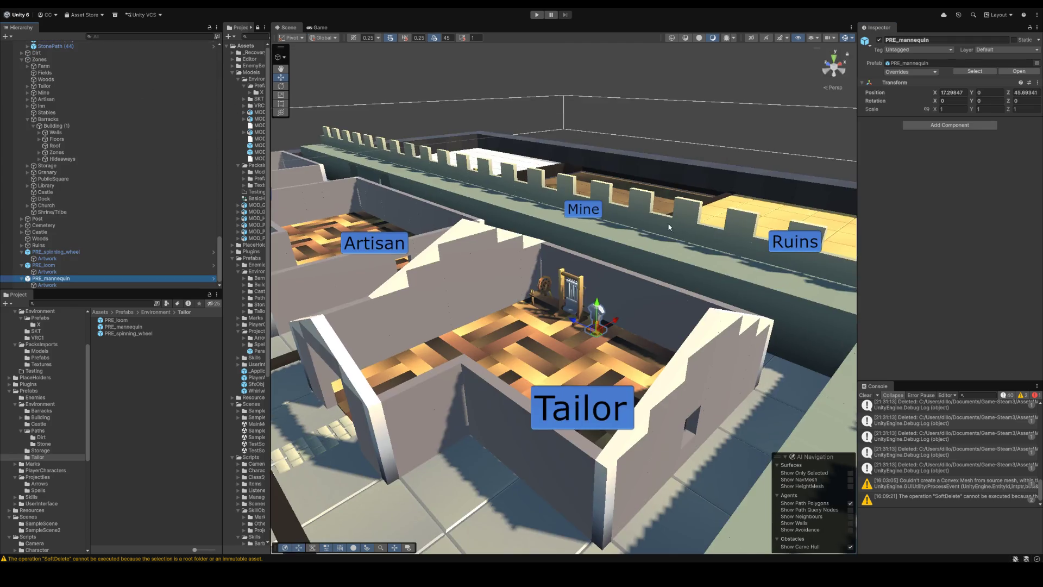
scroll(669, 172, "up", 3)
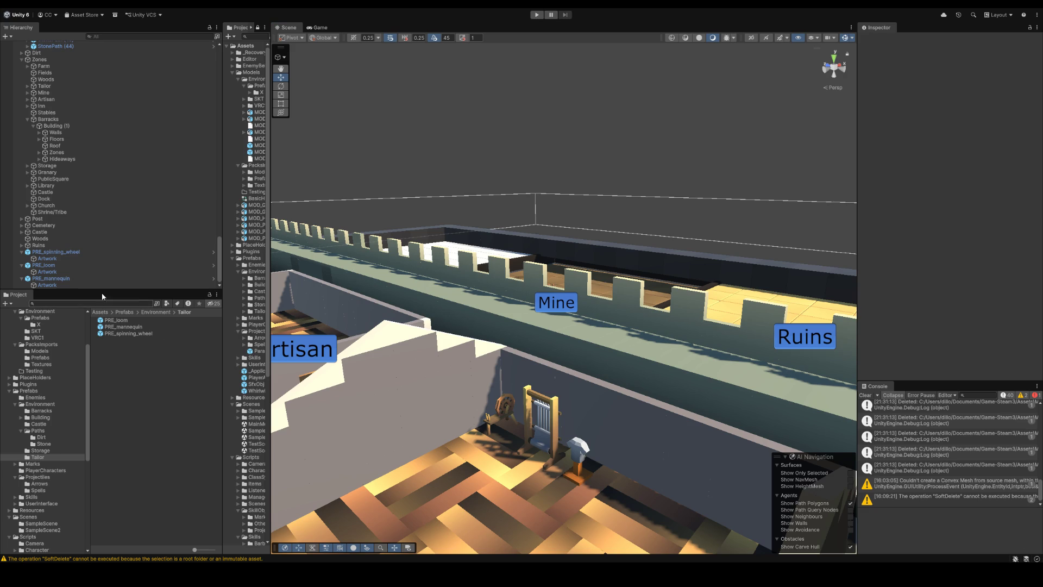
Step: Reveal the mannequin Artwork's MOD_CHIPPY_mannequin_SKT mesh in the Project files, then move to the Blender cube
left_click(75, 284)
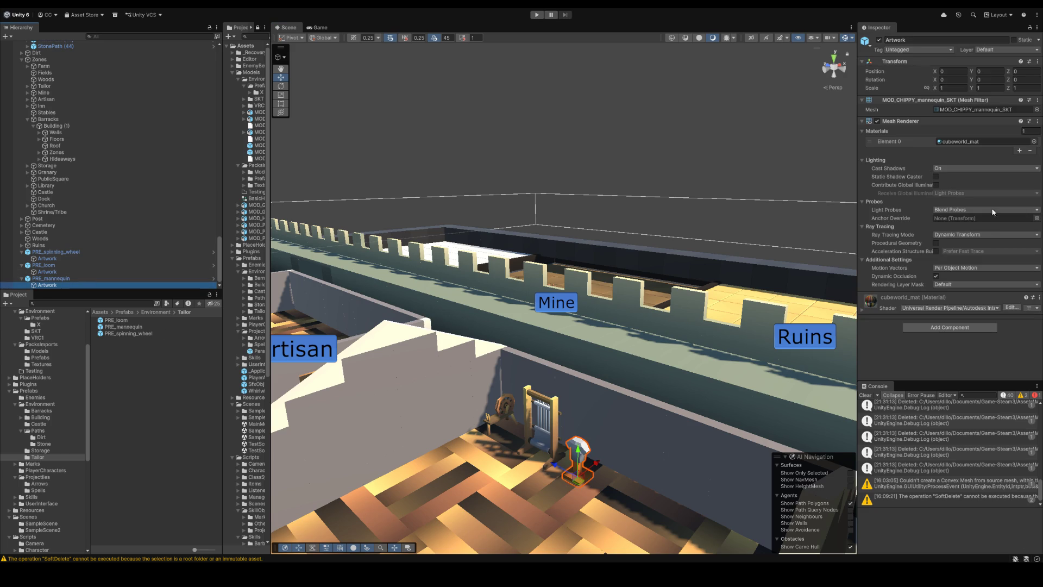
left_click(992, 109)
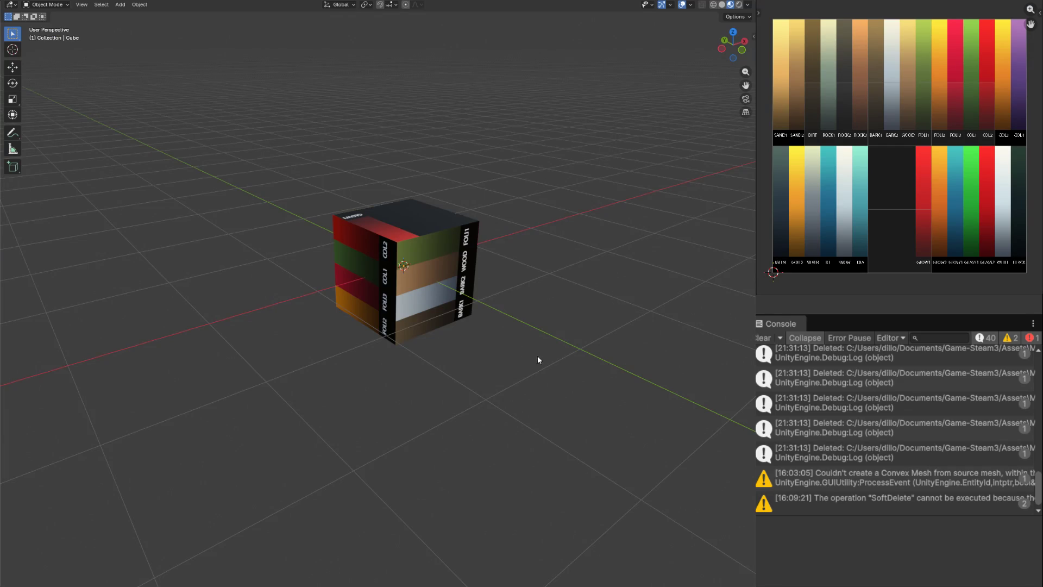
left_click(432, 276)
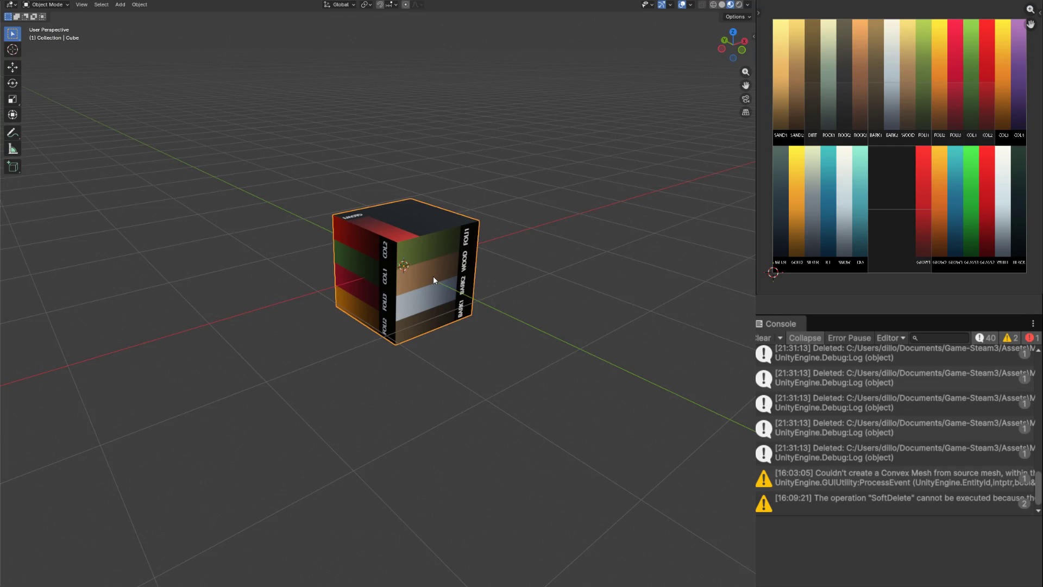
Step: In Edit Mode scale the cube thin along X and Y and raise it 0.5 on Z into a tall post
key("KP_1")
key("Tab")
scroll(432, 277, "up", 2)
scroll(432, 276, "up", 1)
key("s")
key("x")
left_click(377, 329)
type("gz0.5")
key("Return")
key("s")
key("x")
left_click(414, 261)
key("KP_7")
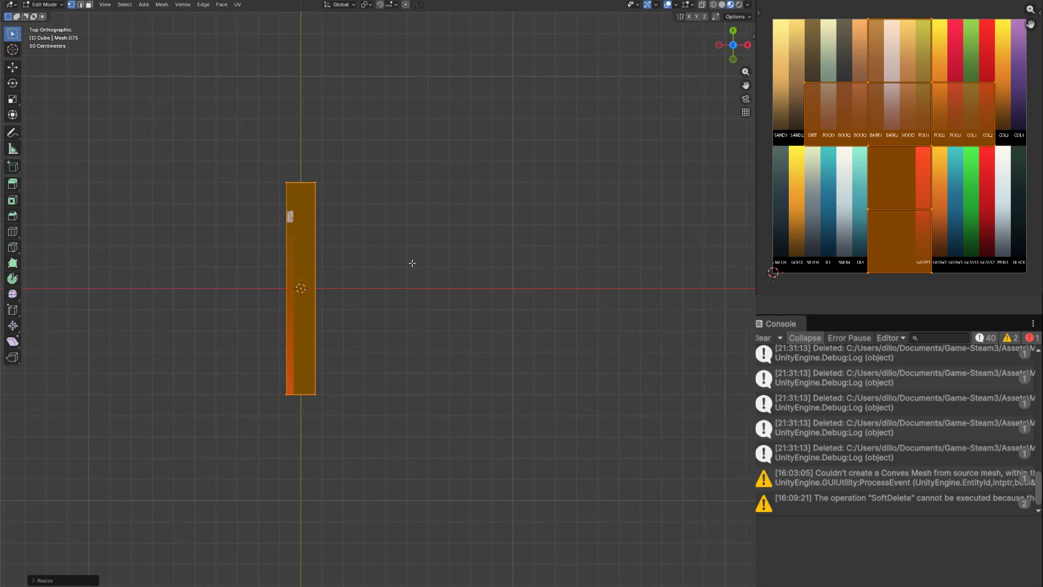
key("s")
key("y")
scroll(306, 302, "up", 6)
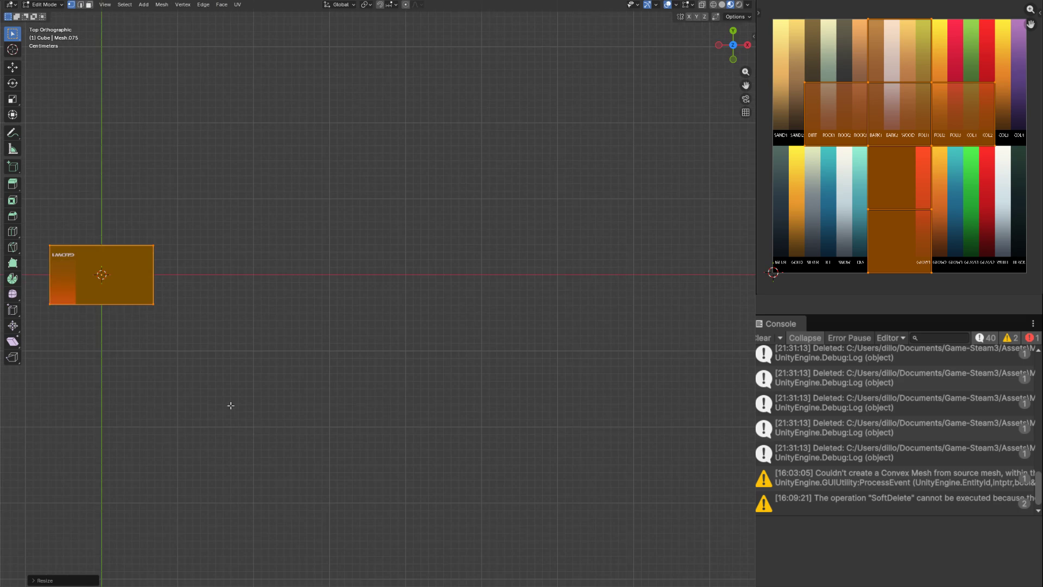
left_click(161, 361)
scroll(207, 391, "down", 4)
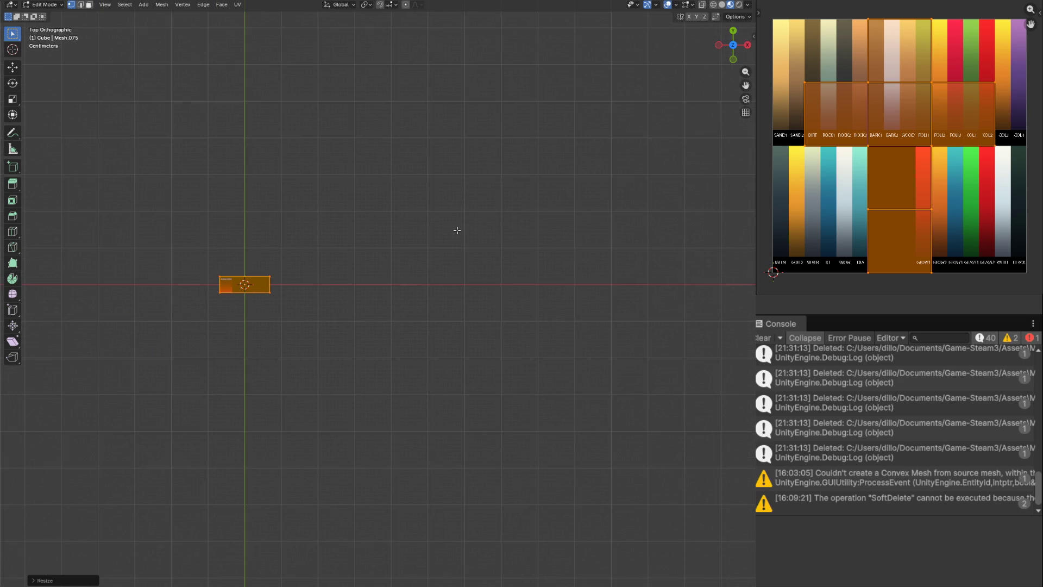
Step: Project the post's UVs from the front view and move them onto the SAND1 palette colour
key("KP_1")
key("u")
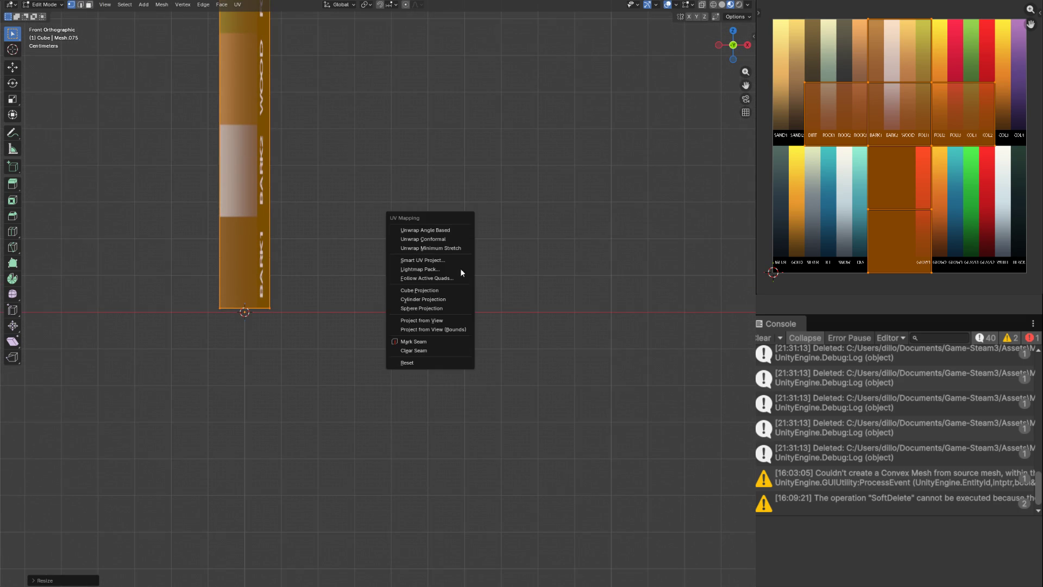
left_click(461, 321)
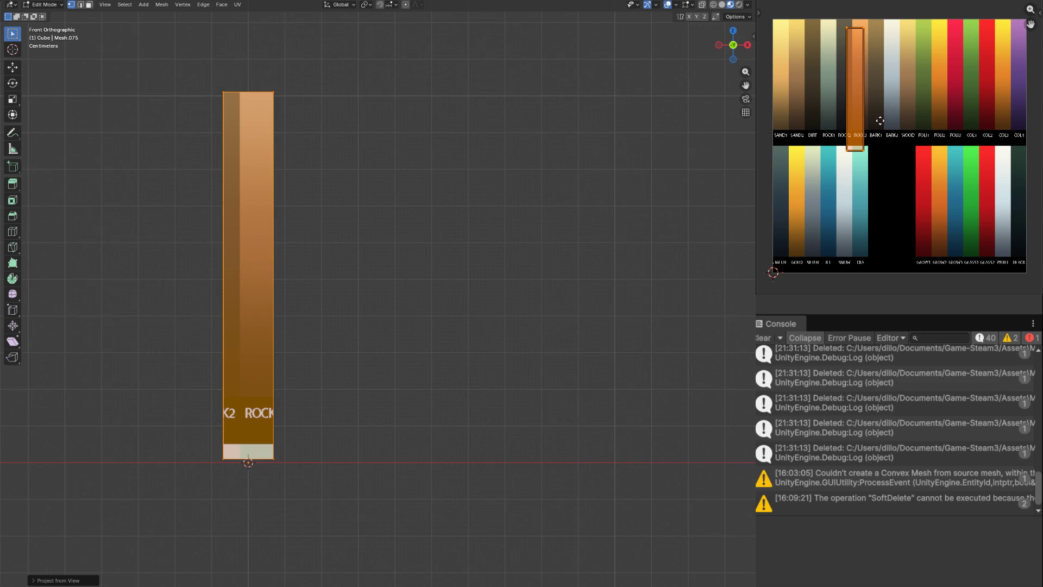
key("g")
left_click(801, 99)
key("s")
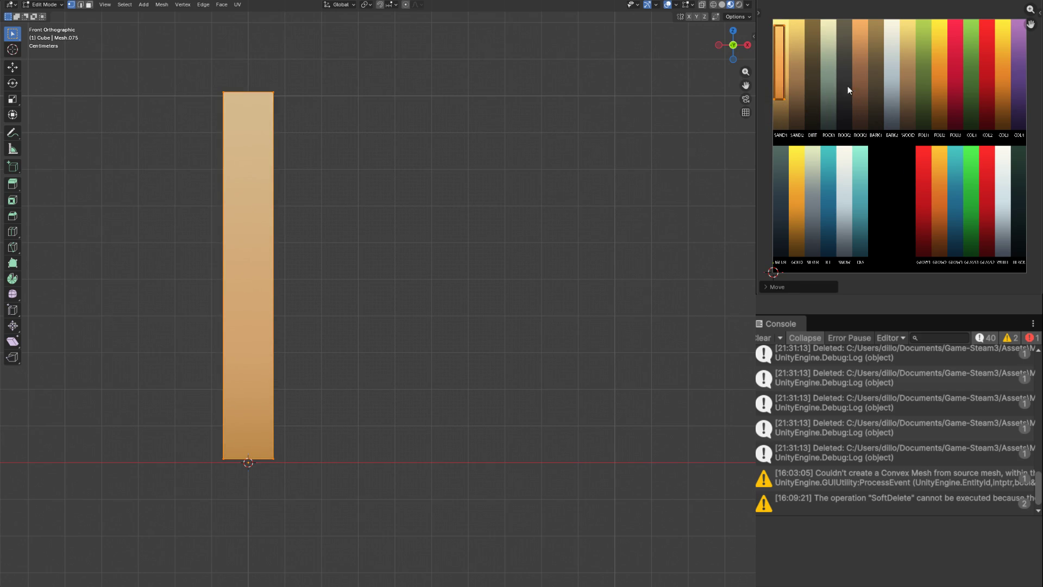
right_click(845, 85)
key("g")
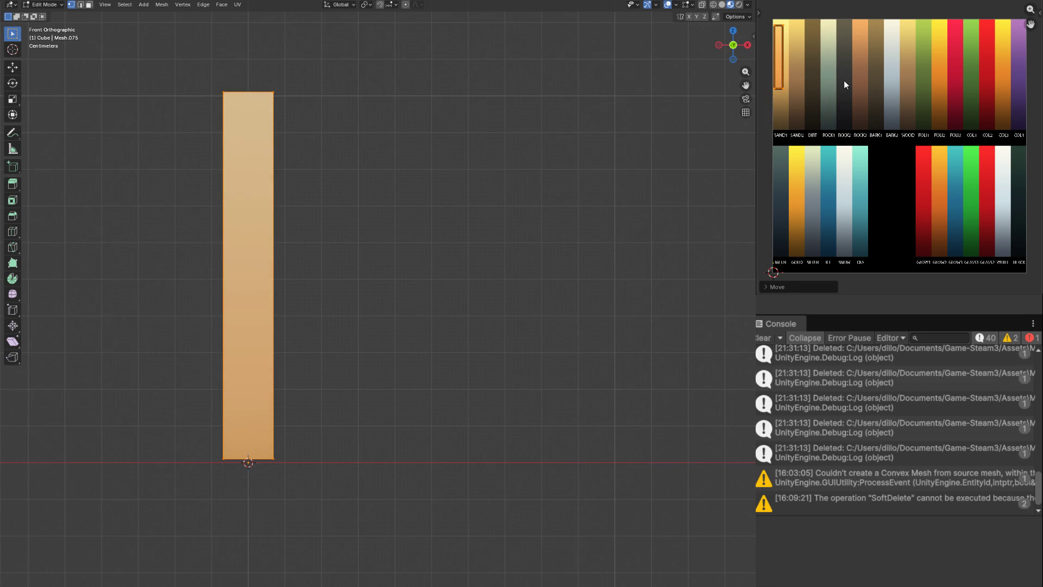
Step: Duplicate the strip geometry in place with Shift+D and shorten the copy along Z
key("shift+d")
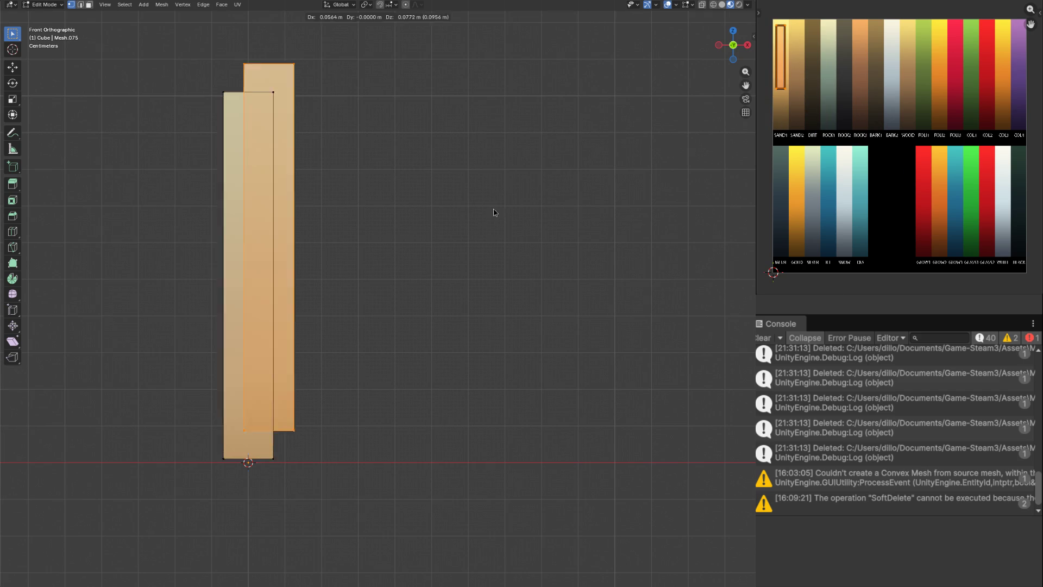
key("x")
key("Escape")
key("s")
key("z")
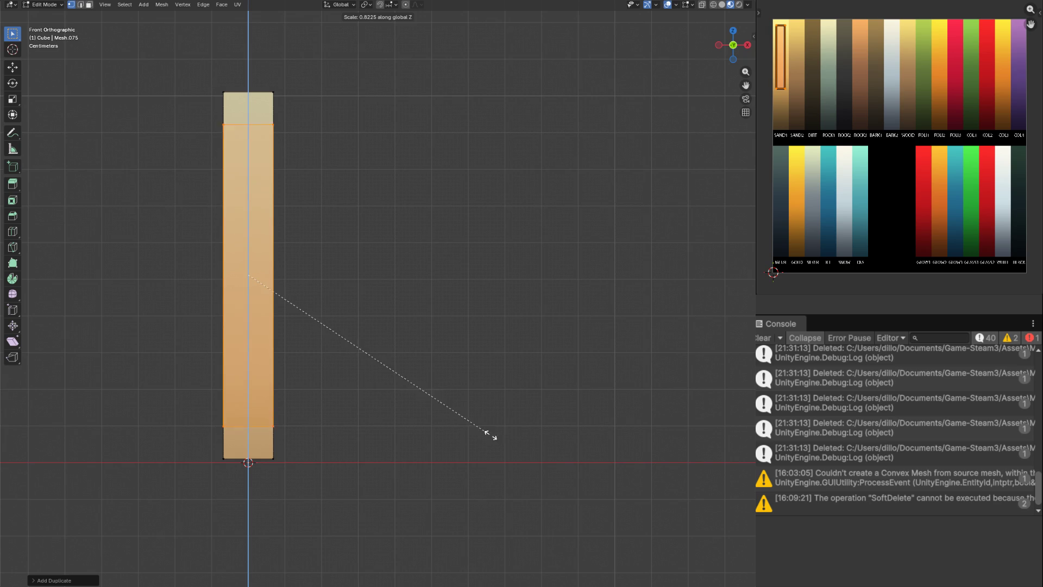
left_click(591, 396)
Step: From the top view thicken the duplicate along Y and narrow it slightly along X
key("KP_7")
scroll(500, 426, "up", 4)
key("s")
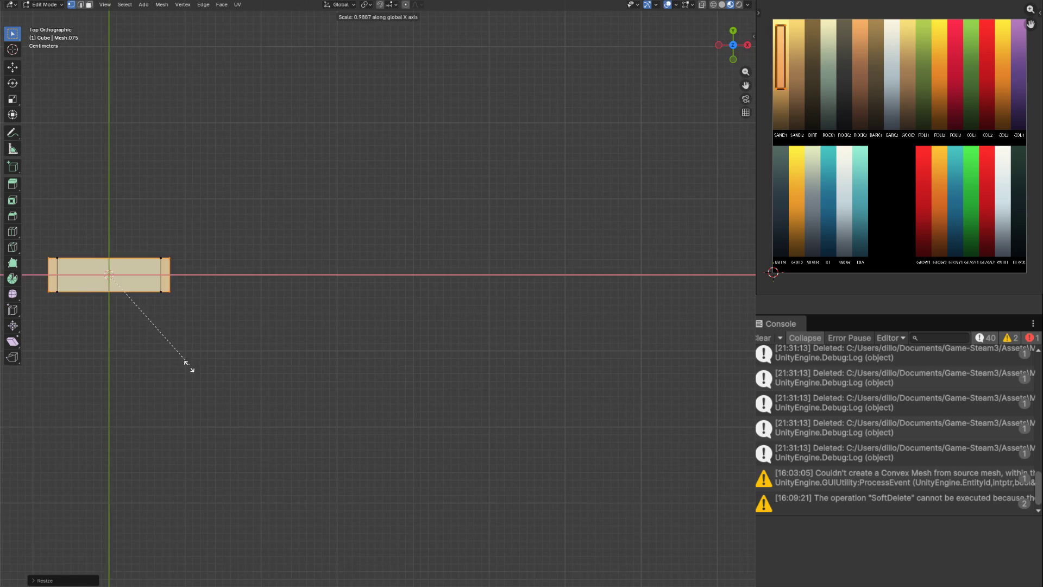
key("y")
left_click(192, 433)
key("s")
key("y")
left_click(320, 277)
key("s")
key("x")
left_click(383, 269)
Step: Map the duplicate's UVs onto the red palette stripe and check the roll in perspective
left_click(806, 119)
key("Tab")
scroll(270, 291, "down", 1)
mouse_move(271, 294)
left_mouse_down()
mouse_move(274, 180)
mouse_move(302, 222)
left_mouse_up()
key("Tab")
Step: Select the top and bottom end caps and map their UVs to the beige SAND1 colour
left_click(179, 83)
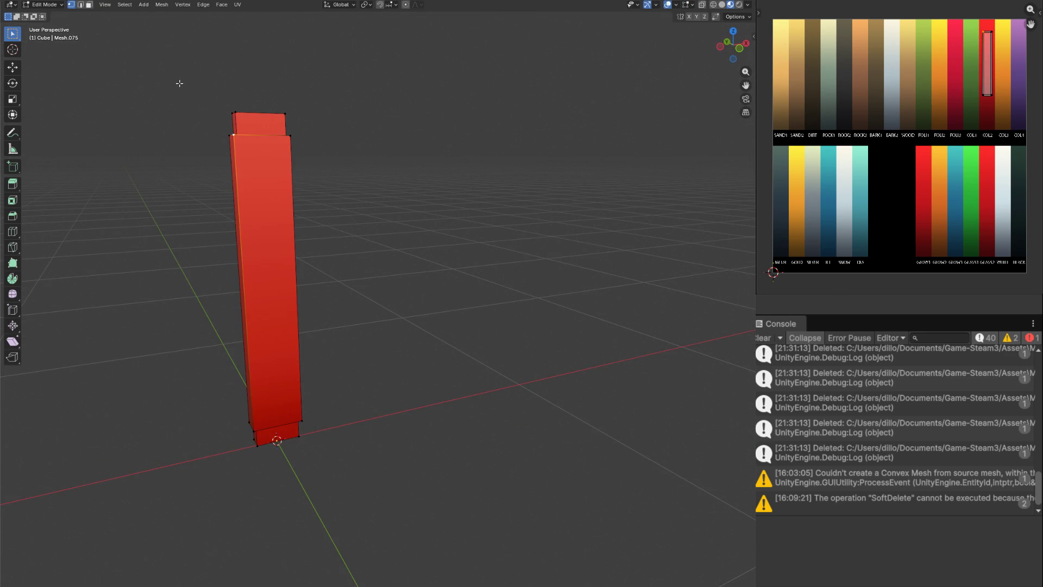
left_click(89, 4)
left_click(267, 118, "shift")
key("ctrl+l")
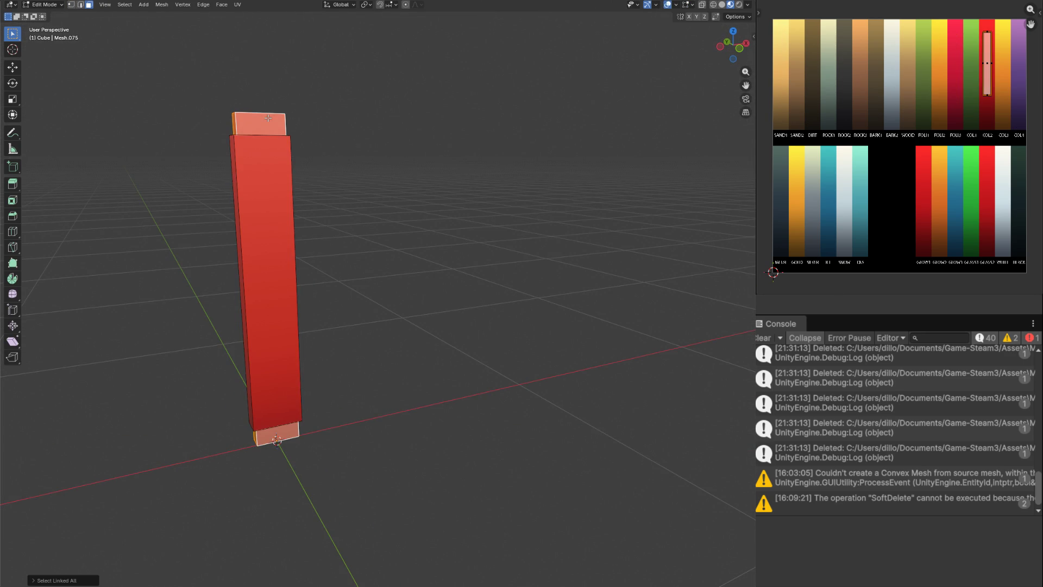
key("g")
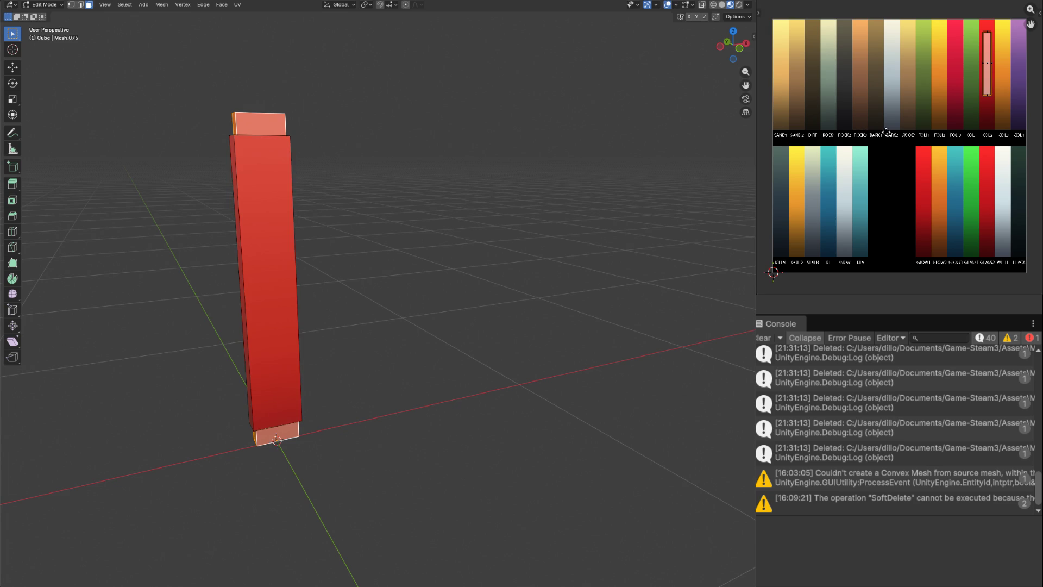
left_click(963, 137)
key("Tab")
key("Tab")
key("Tab")
scroll(410, 232, "down", 3)
scroll(411, 232, "left", 5)
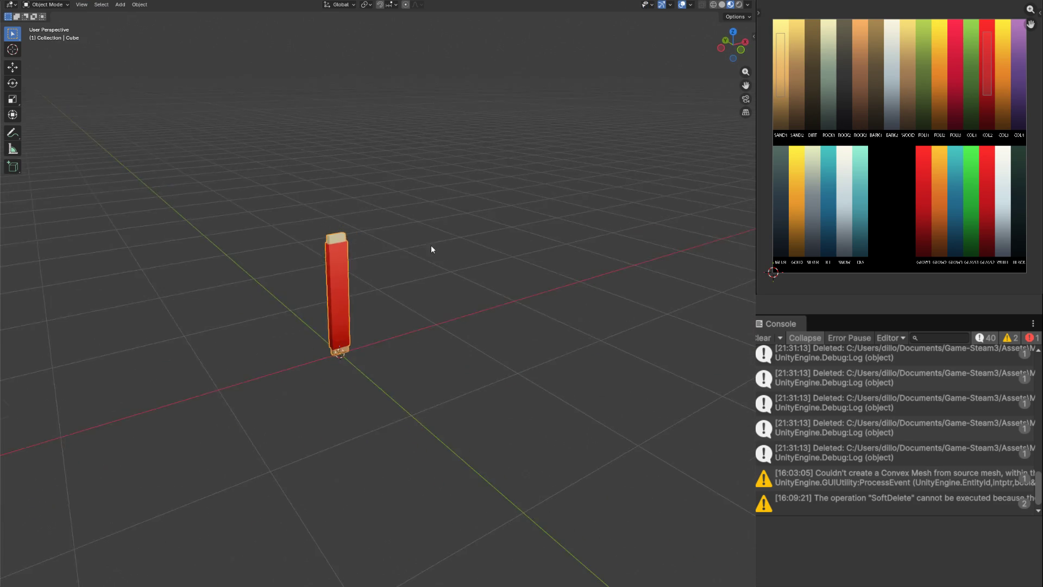
scroll(433, 245, "up", 2)
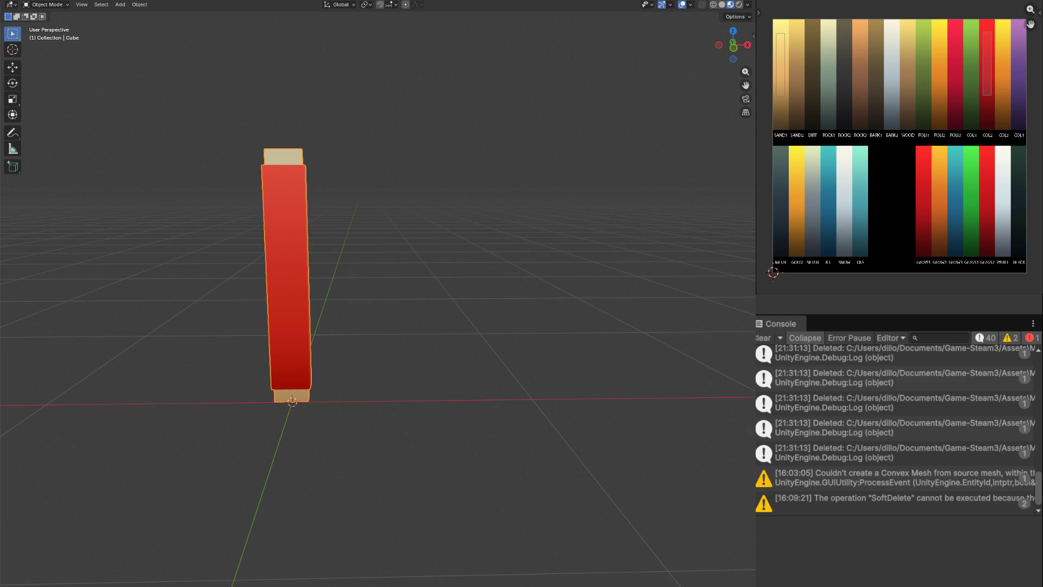
Step: Name the roll MOD_CHIPPY_fabric_roll_red_SKT and deselect it
key("Return")
key("alt+a")
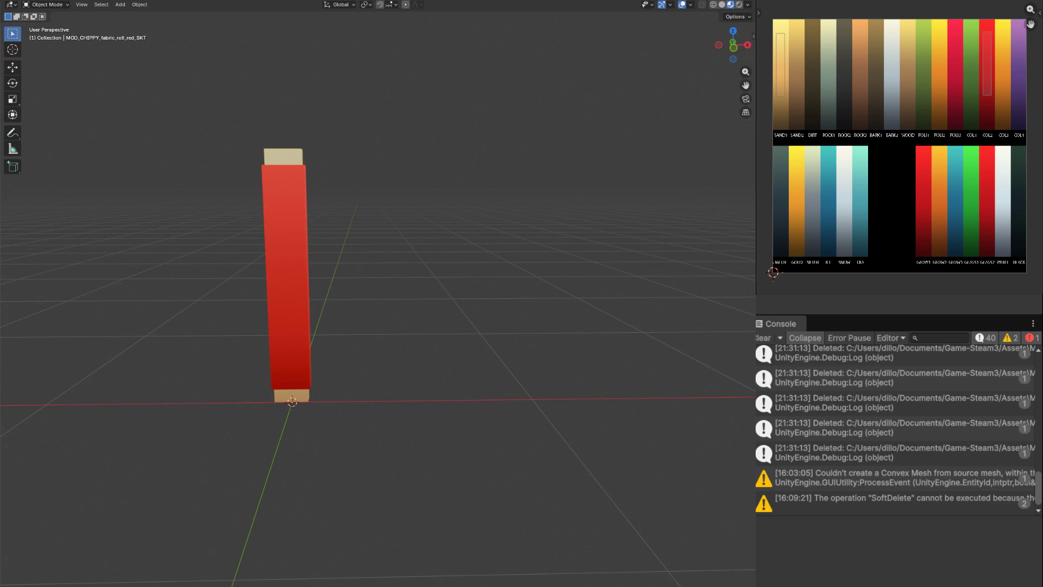
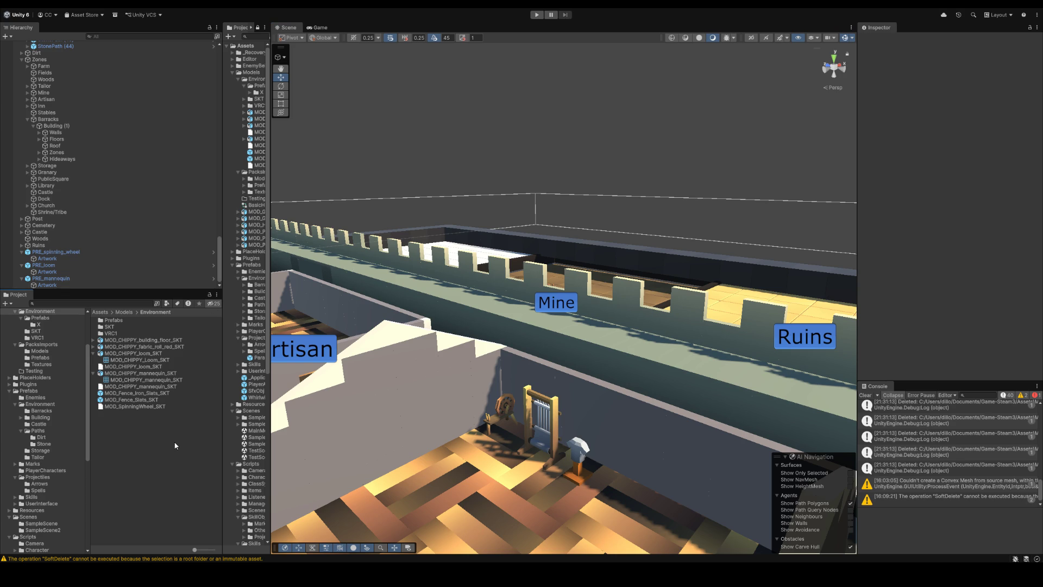
Step: Find MOD_CHIPPY_fabric_roll_red_SKT in the Project and stand it in the Tailor room
type("MOD_CHIPPY_fabric_roll_red_SKT")
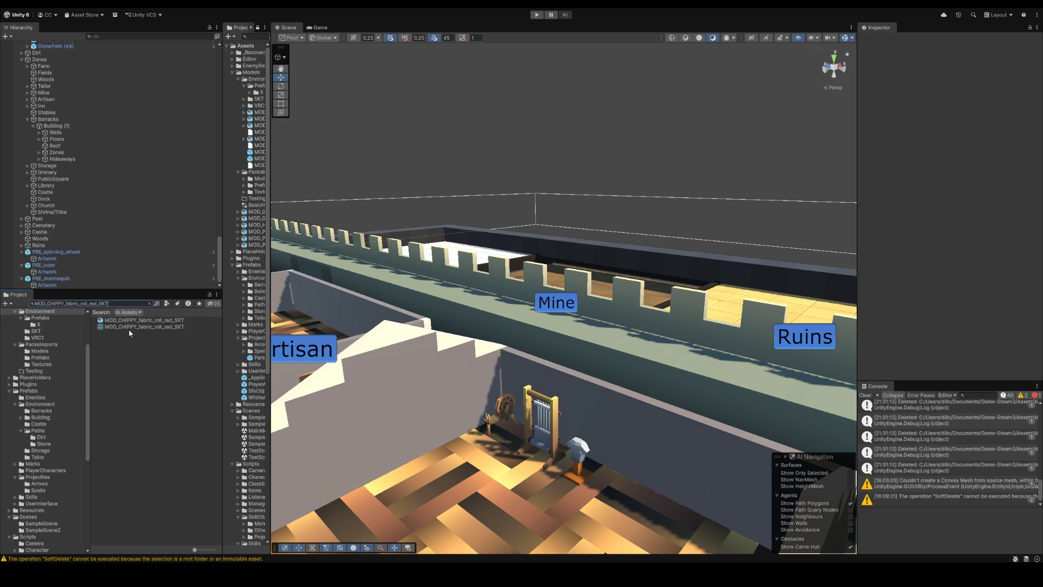
left_click_drag(134, 320, 611, 492)
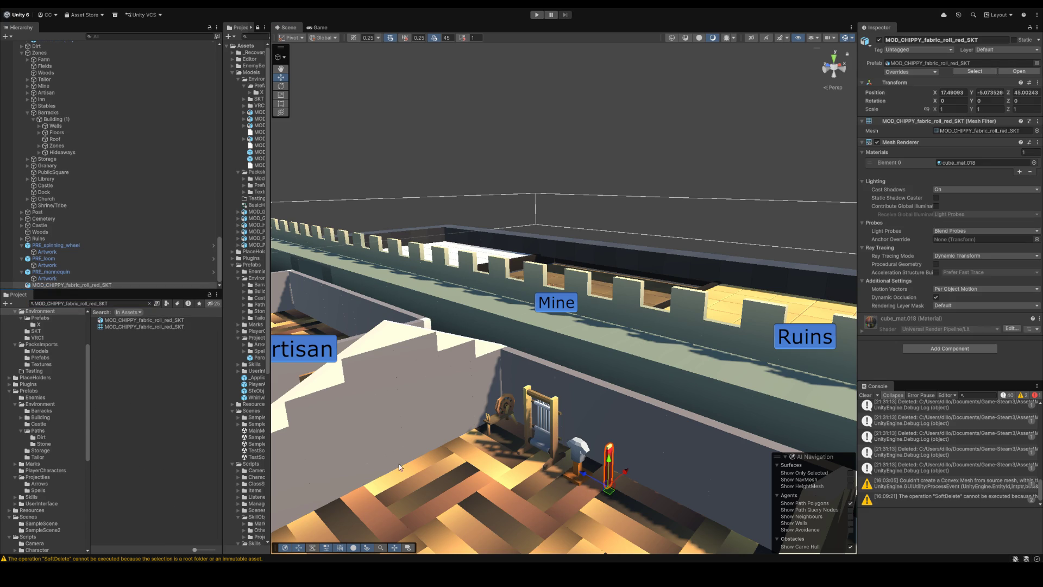
left_click(63, 286)
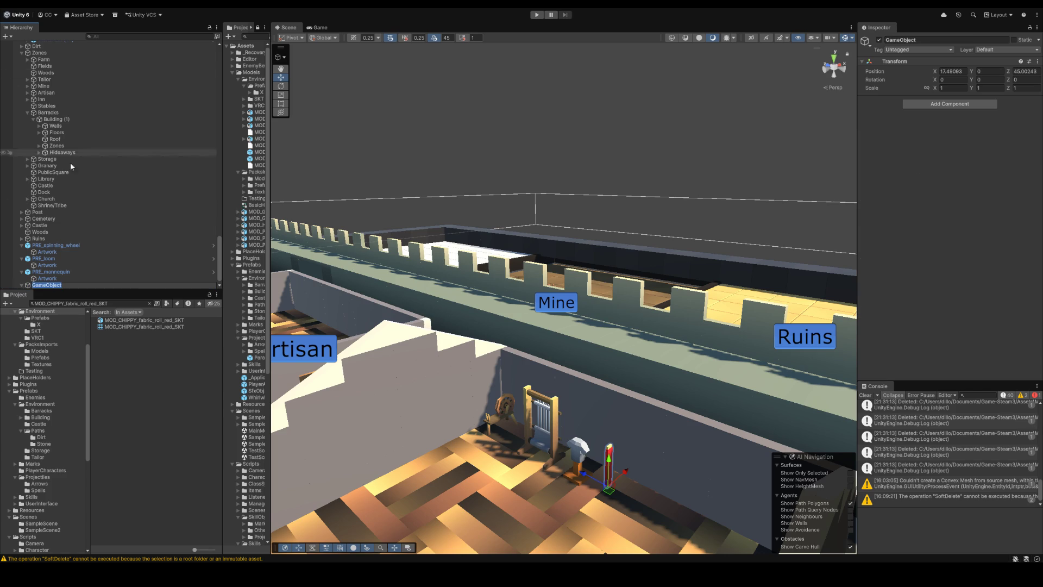
type("PRE_F")
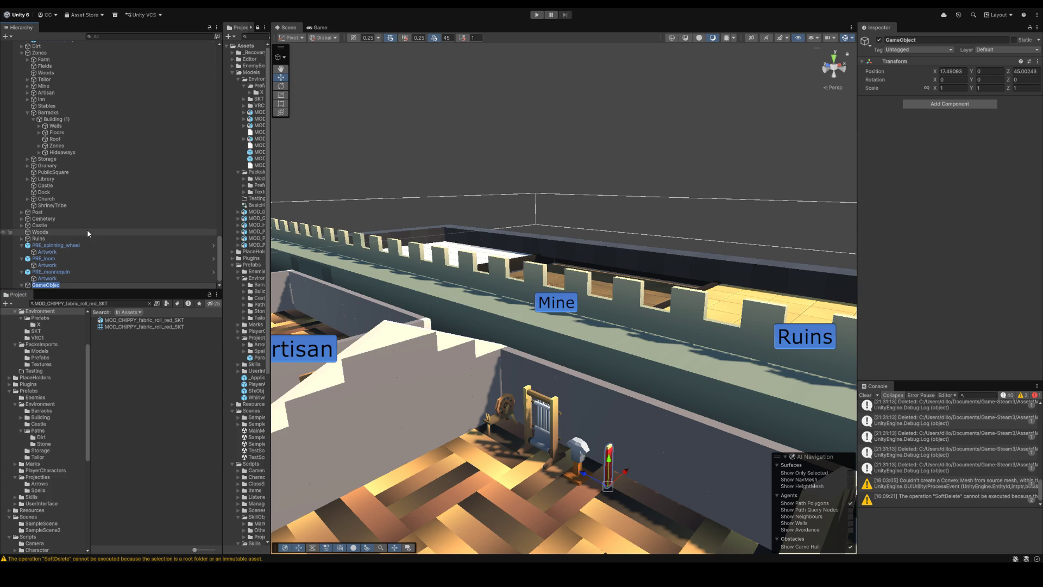
type("abric_")
Step: Wrap the roll in an empty parent named PRE_fabric_roll_red with the model renamed Artwork
key("BackSpace")
key("BackSpace")
type("ab")
type("_r")
type("l_re")
type("ed")
key("Return")
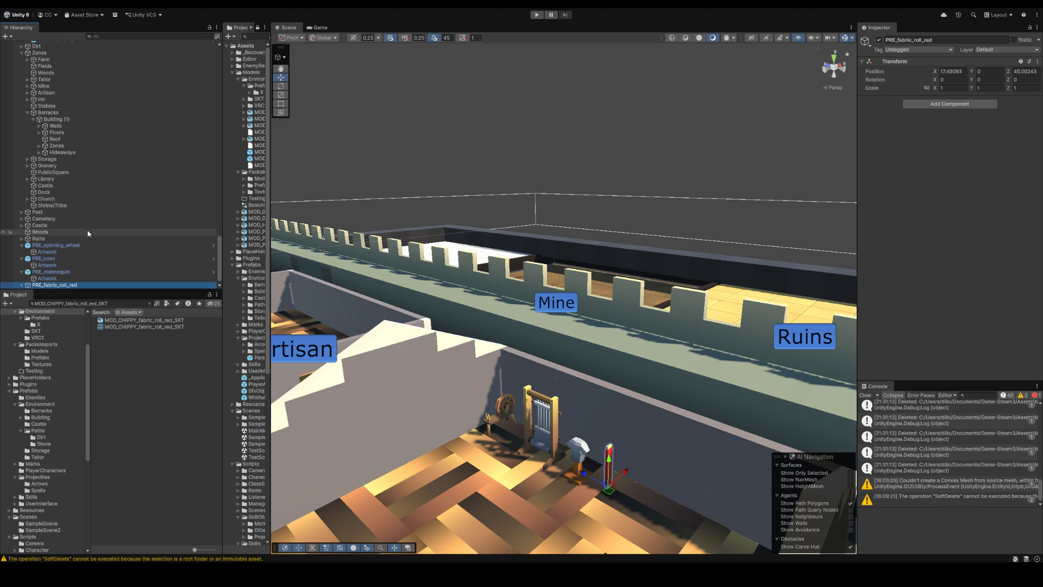
left_click_drag(139, 319, 54, 285)
type("A")
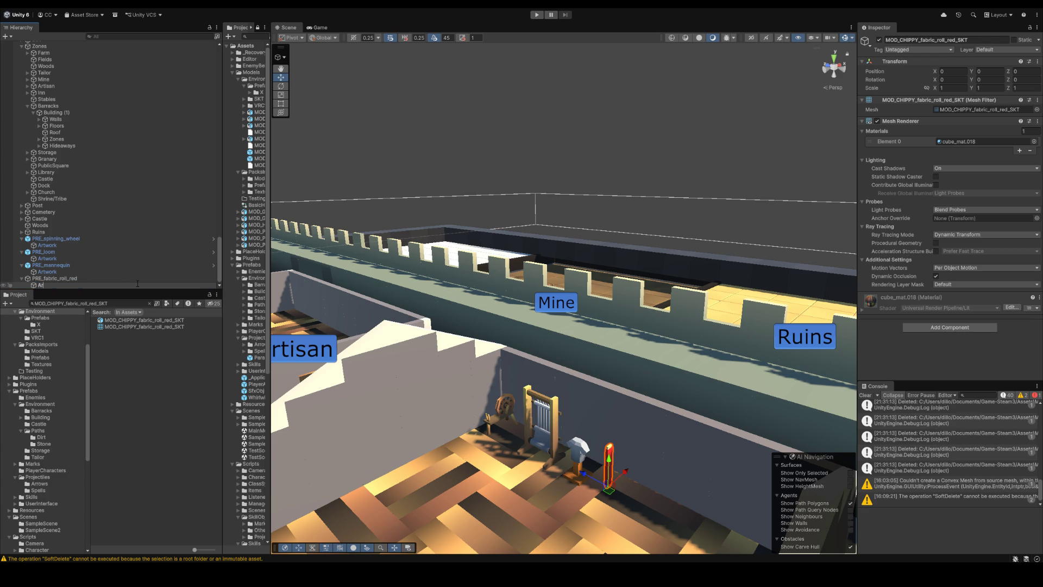
type("rtwork")
key("Return")
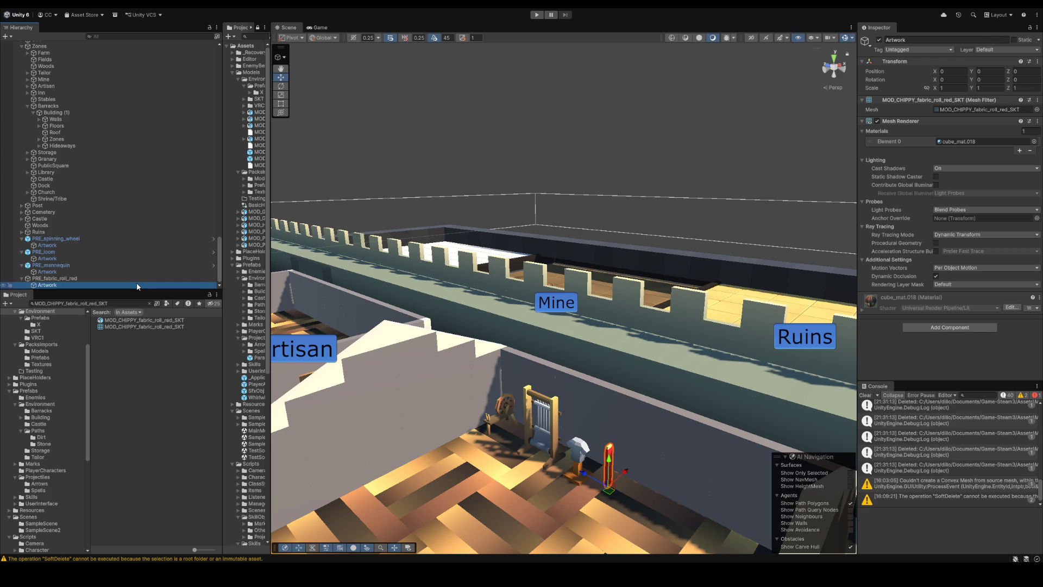
Step: Save PRE_fabric_roll_red as a prefab in Prefabs/Tailor
left_click(73, 279)
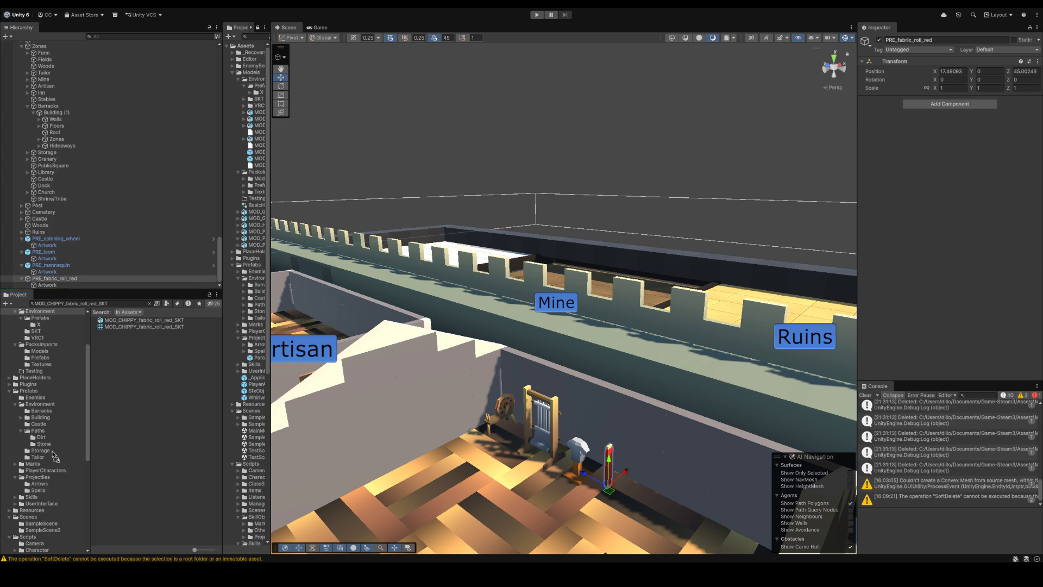
left_click_drag(46, 461, 41, 457)
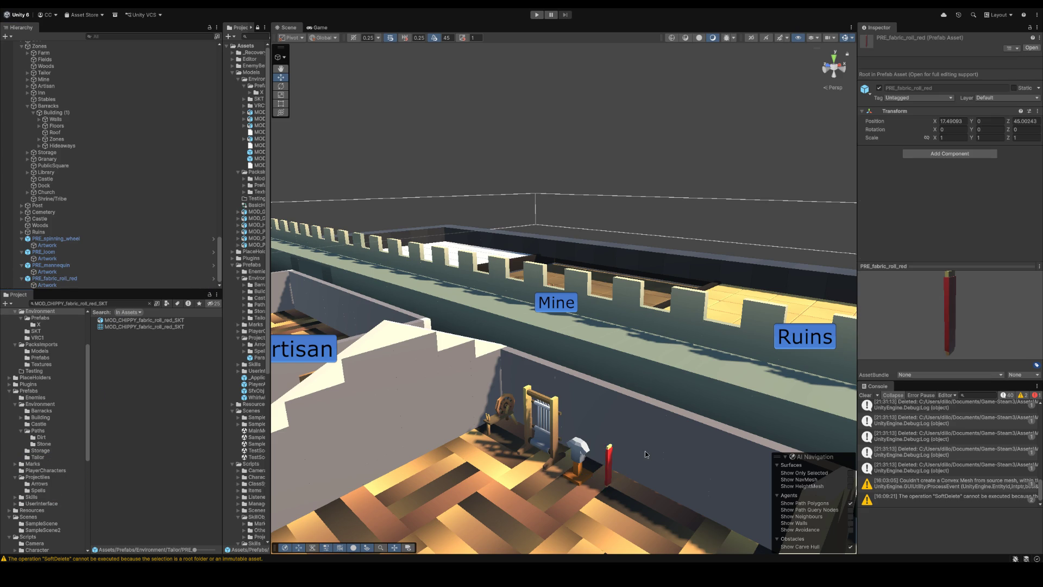
scroll(645, 451, "down", 3)
left_click(662, 157)
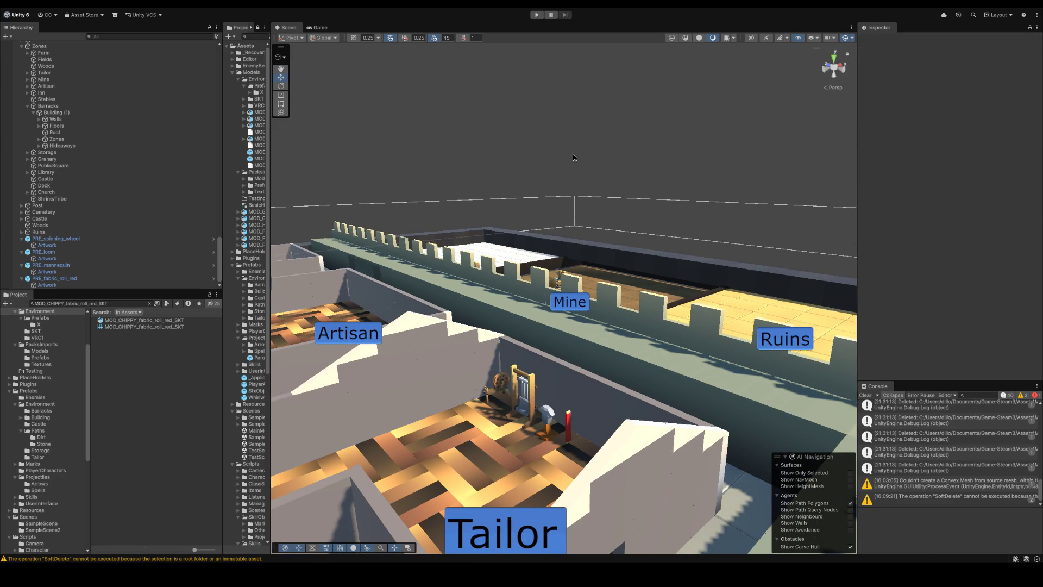
Step: Place PRE_table_rectangle from Storage in the Tailor room, rotated -90 on Y
left_click(41, 450)
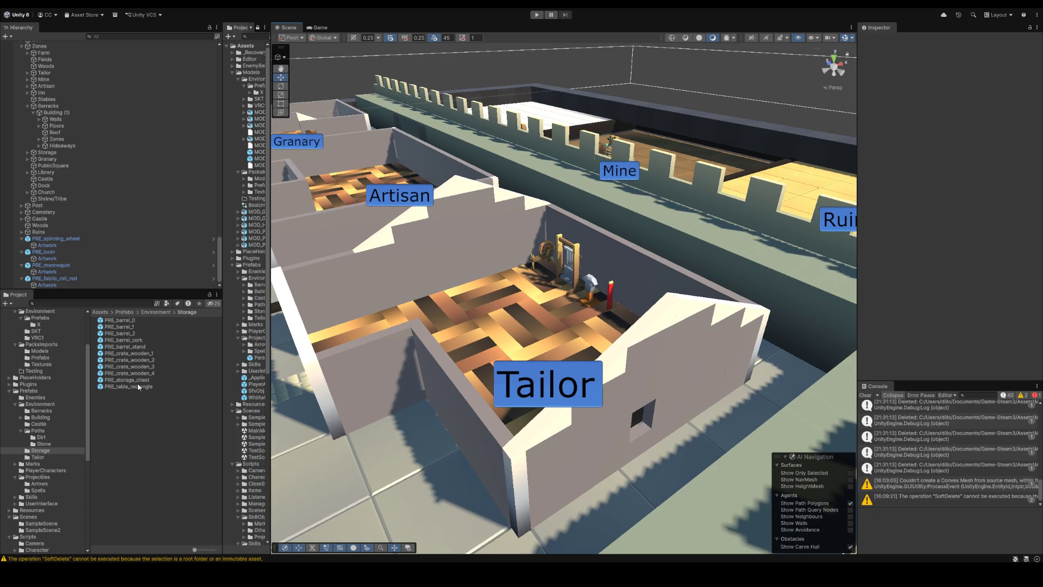
left_click_drag(139, 387, 536, 326)
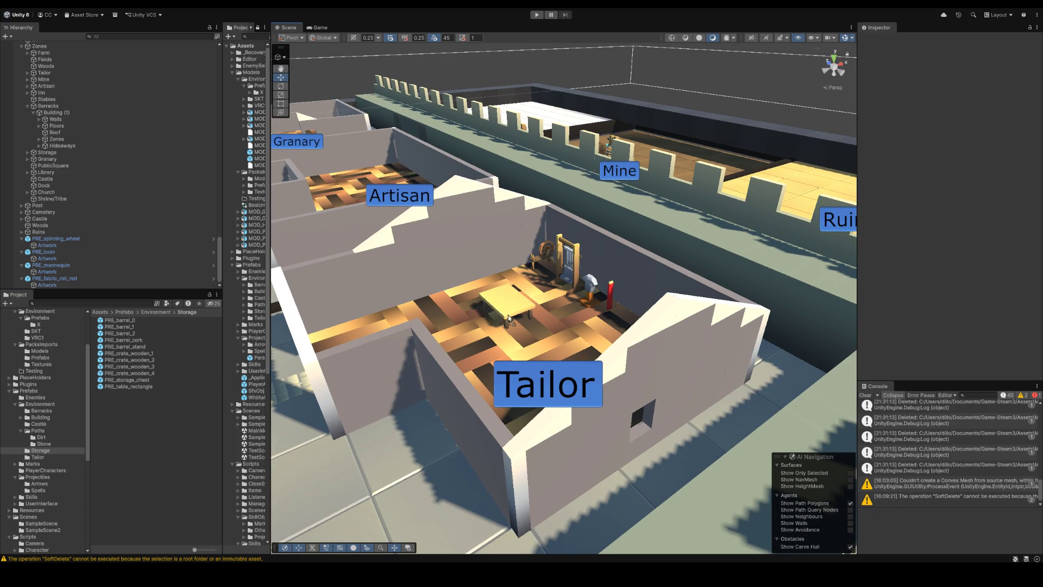
scroll(487, 309, "up", 5)
scroll(488, 309, "up", 5)
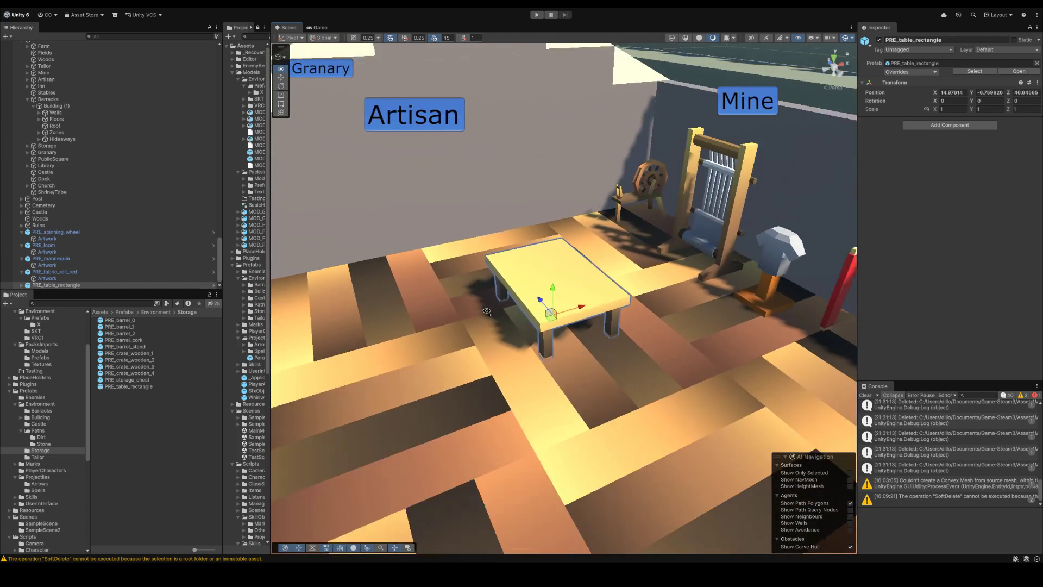
mouse_move(548, 330)
left_mouse_down()
mouse_move(537, 314)
mouse_move(457, 361)
left_mouse_up()
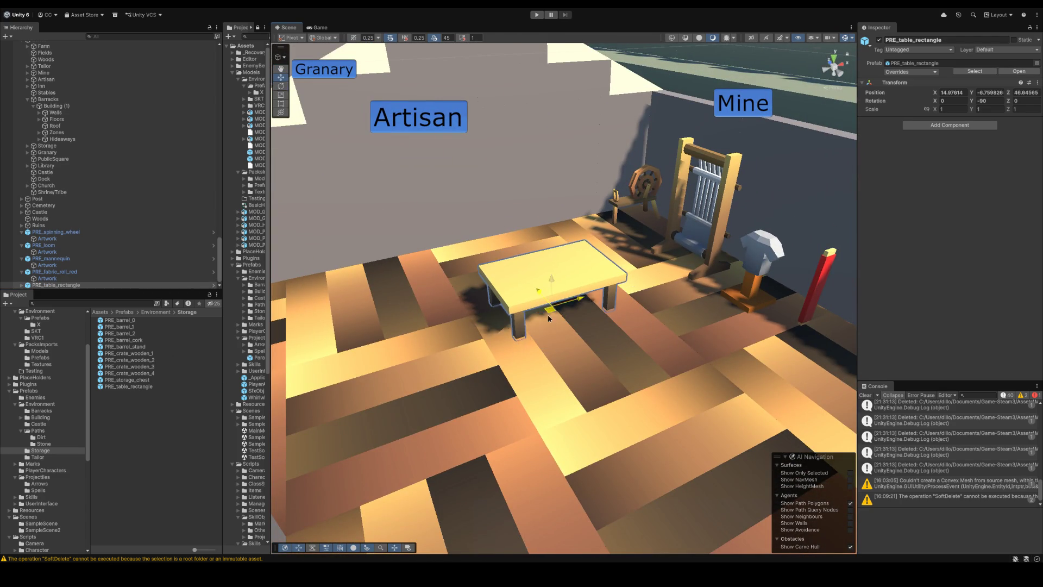
scroll(458, 361, "down", 5)
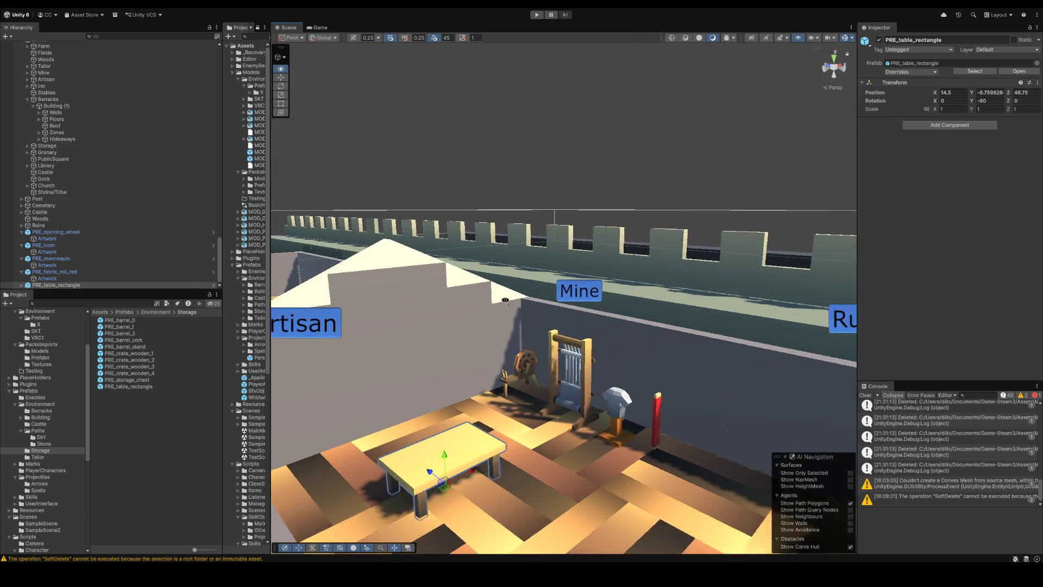
left_click(570, 186)
scroll(589, 249, "up", 5)
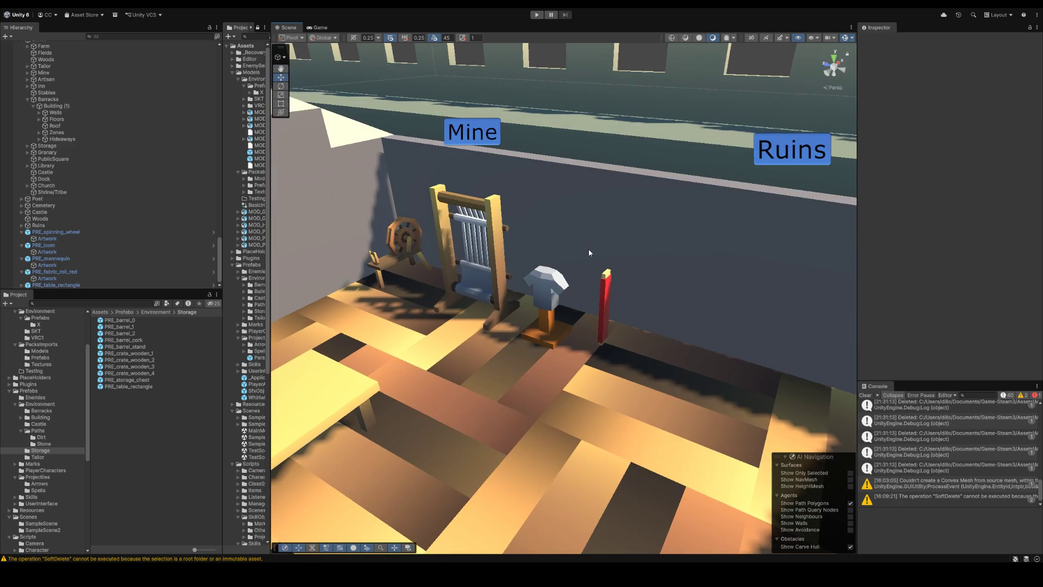
Step: Move and rotate the red fabric roll so it lies flat across the tabletop
left_click(602, 309)
left_click_drag(635, 306, 744, 361)
mouse_move(815, 385)
left_mouse_down()
mouse_move(517, 385)
mouse_move(533, 314)
mouse_move(609, 342)
mouse_move(561, 320)
mouse_move(580, 243)
left_mouse_up()
key("e")
key("w")
key("e")
key("w")
left_click(629, 174)
scroll(552, 219, "down", 5)
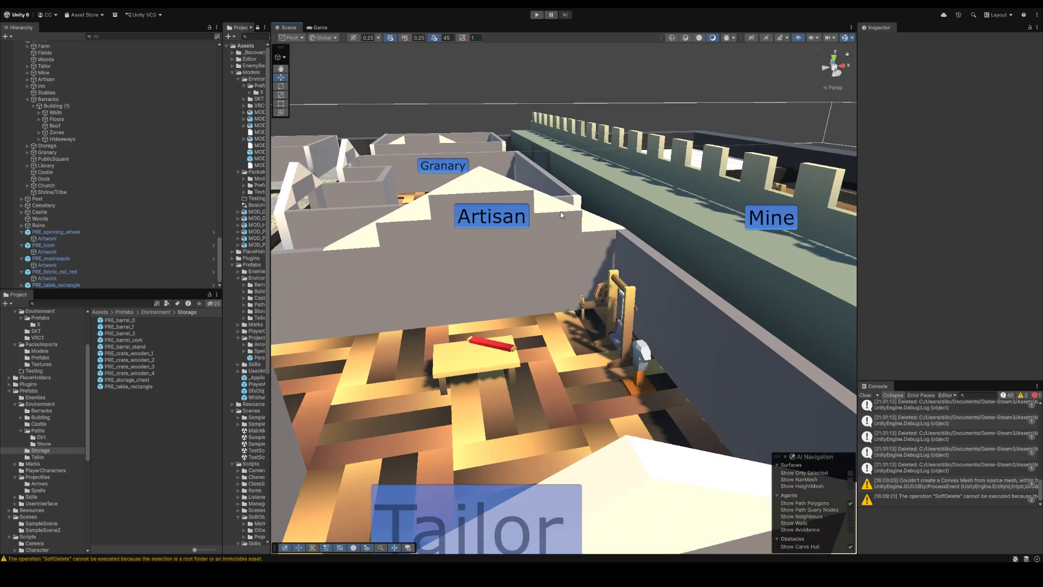
Step: Select the five tailor props and expand Tailor > Building (1) to reveal Hideaways
left_click(58, 231)
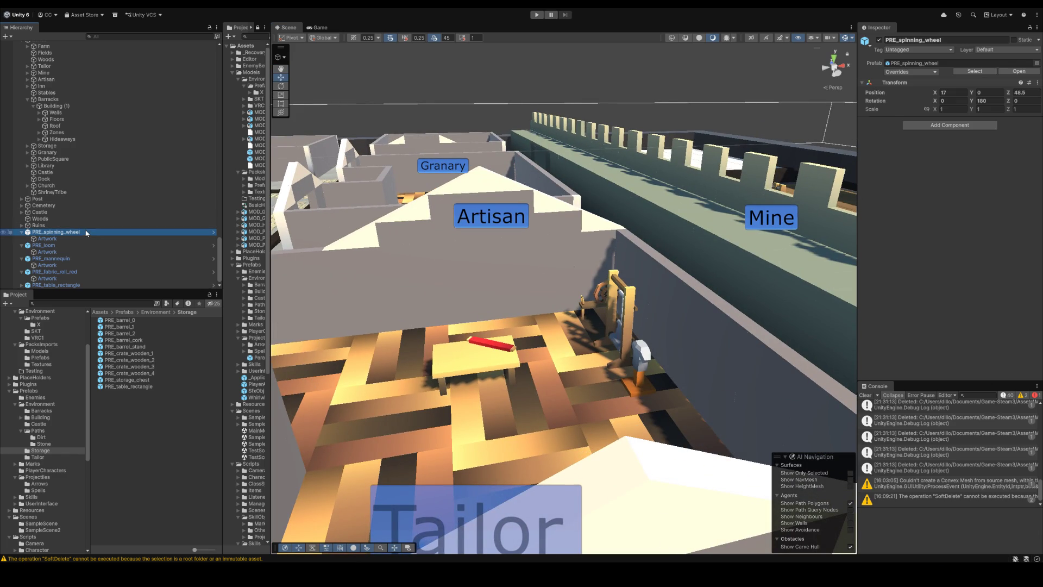
left_click(72, 285, "shift")
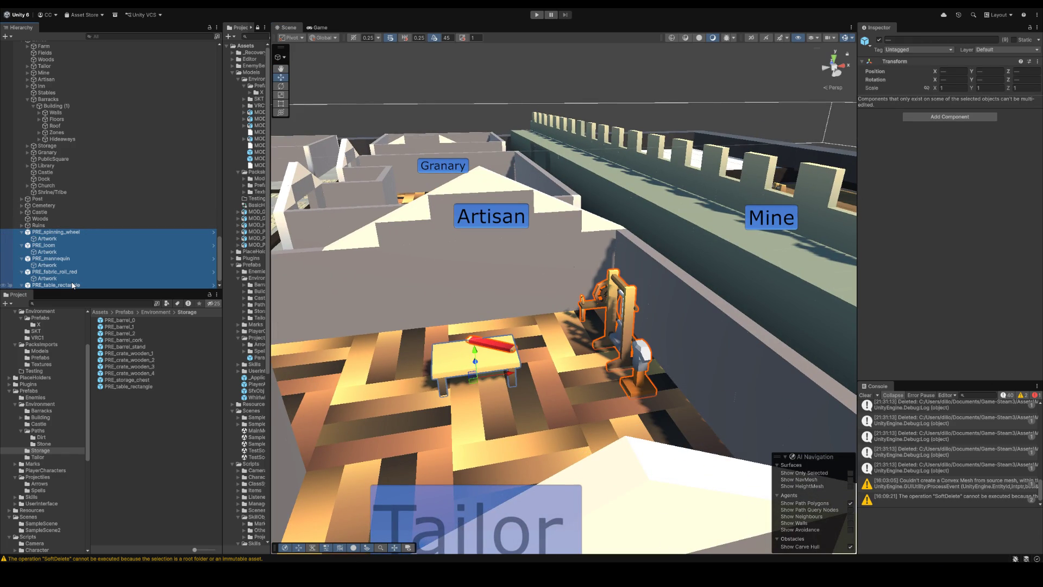
key("Left")
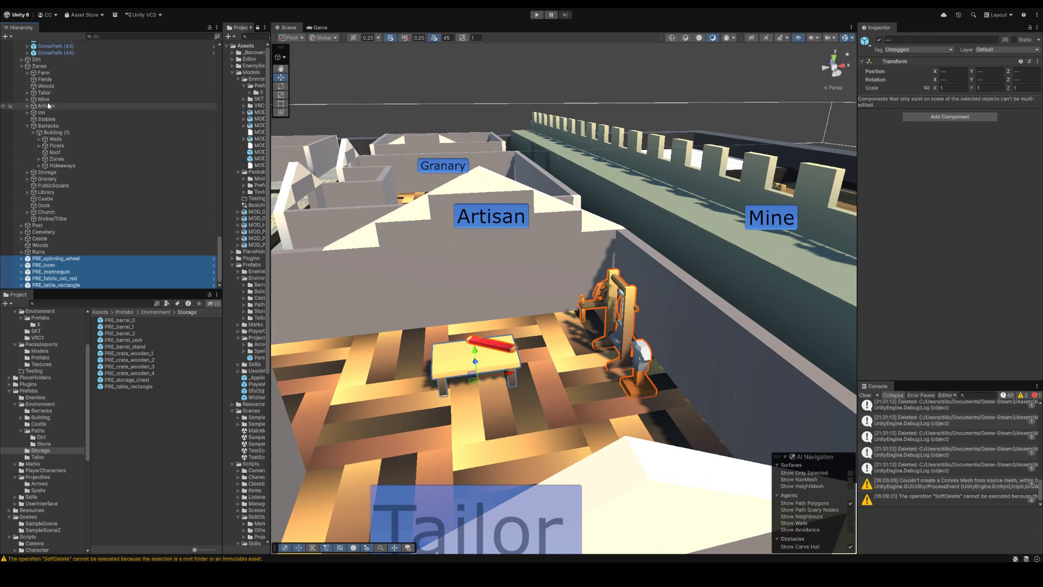
left_click(29, 93)
left_click(38, 99)
scroll(66, 163, "down", 2)
mouse_move(57, 264)
left_mouse_down()
mouse_move(99, 125)
mouse_move(74, 93)
left_mouse_up()
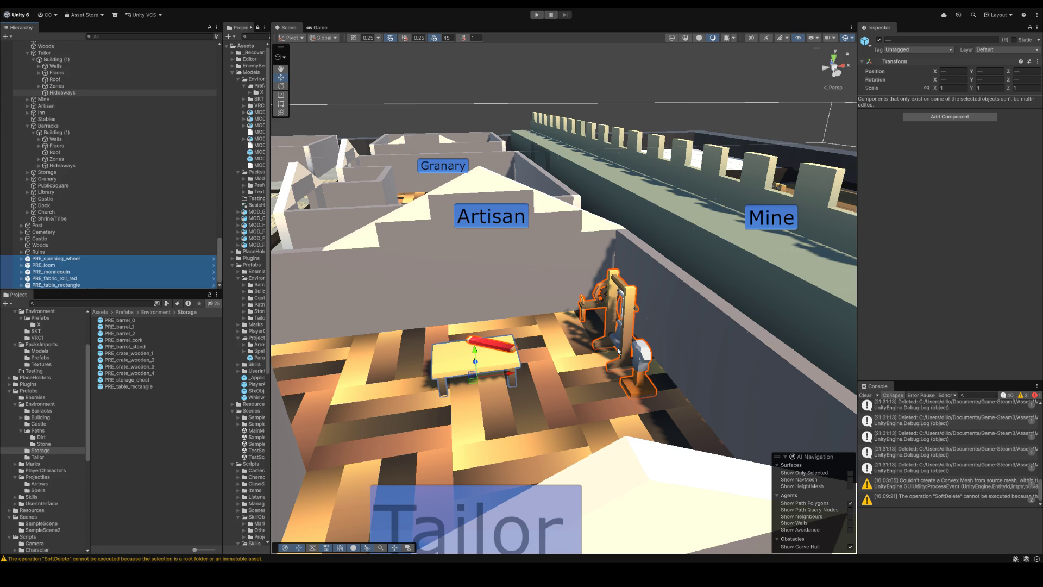
key("Right")
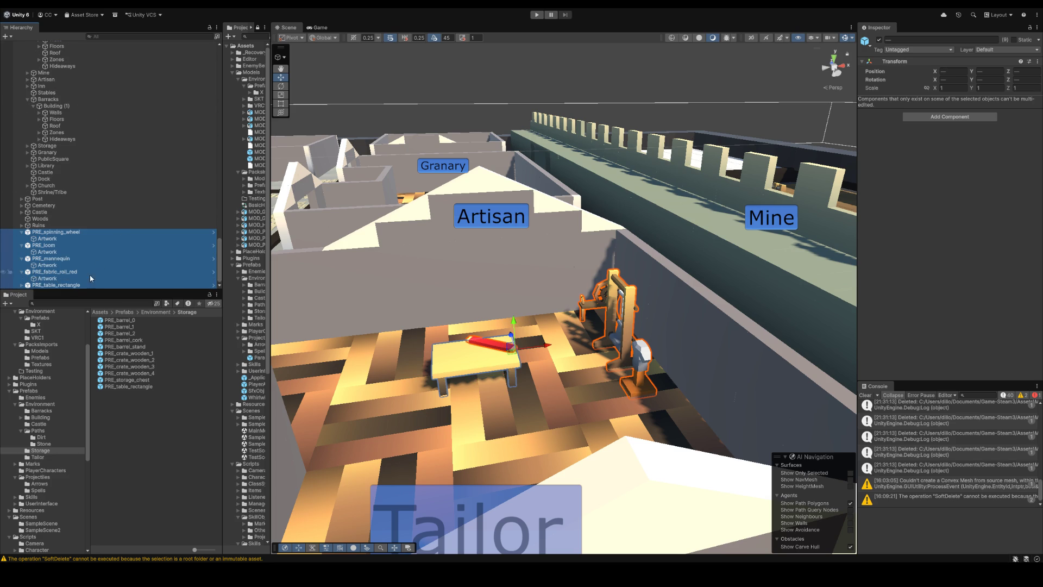
Step: Reselect the five collapsed props and drop them under the Tailor building's Hideaways
left_click(60, 232)
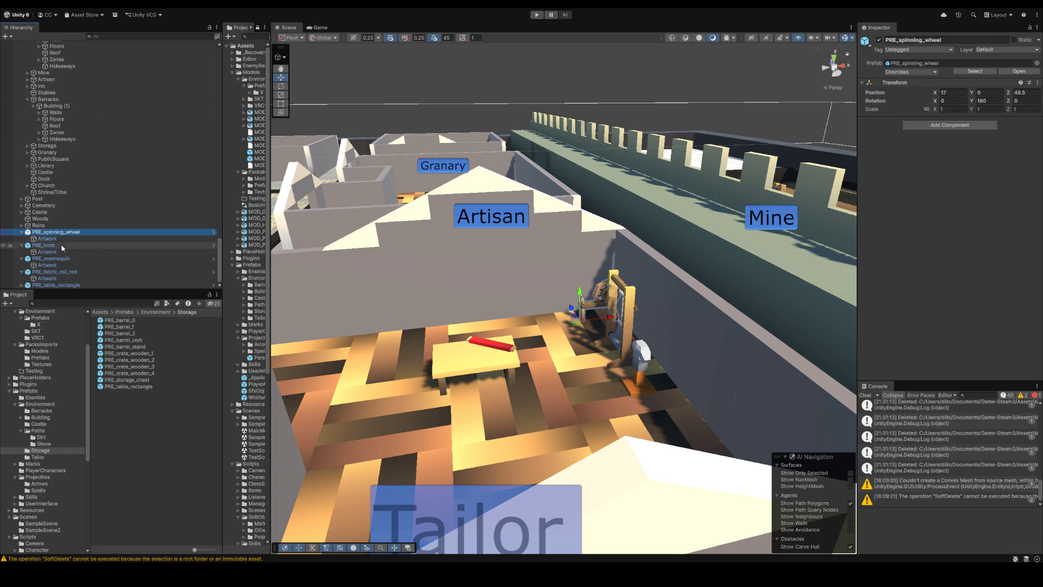
left_click(68, 285, "shift")
key("Left")
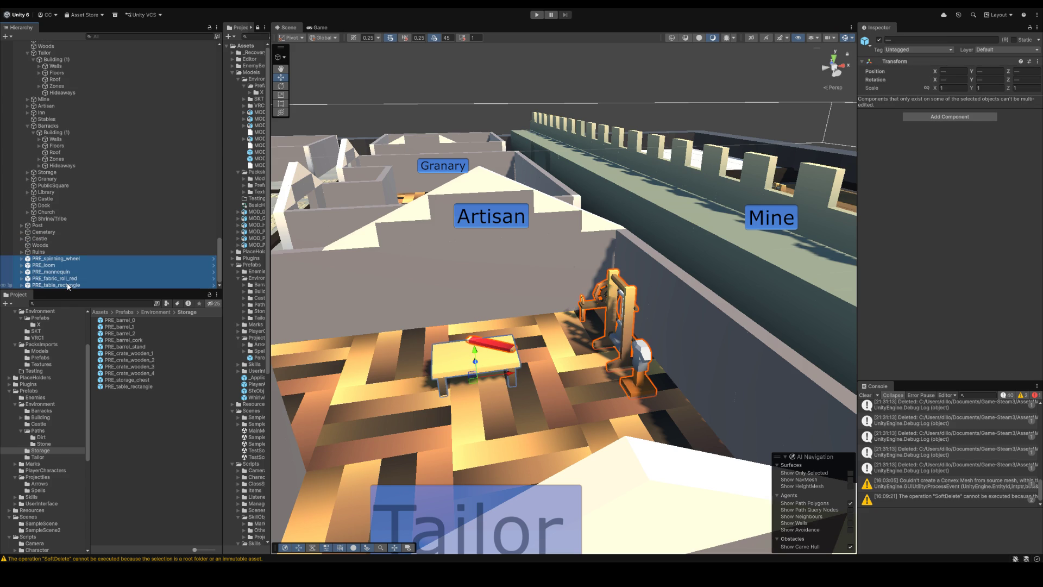
left_click_drag(68, 259, 70, 98)
mouse_move(424, 253)
left_mouse_down()
mouse_move(511, 207)
mouse_move(468, 253)
left_mouse_up()
left_click(512, 207)
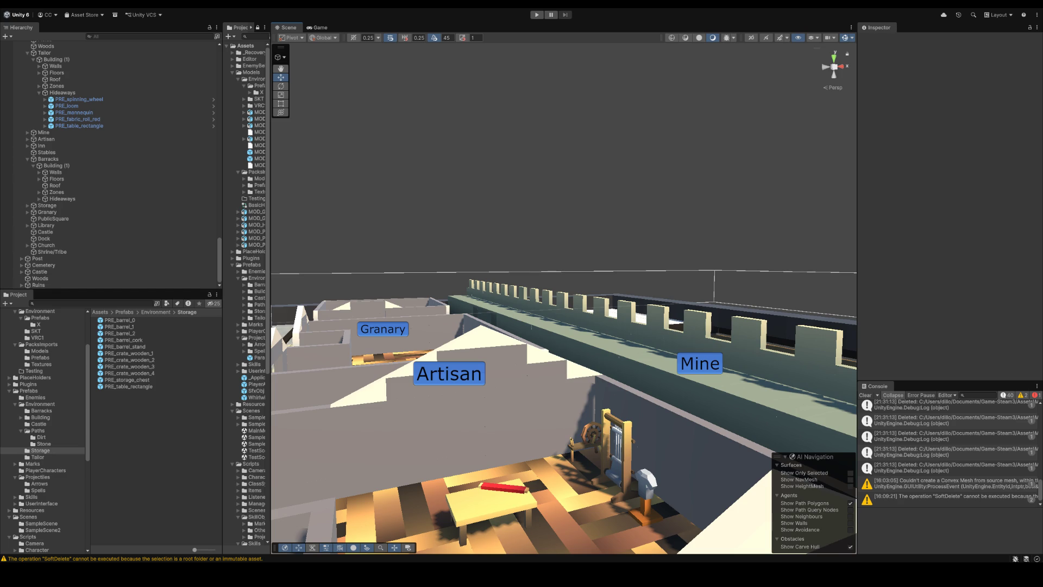
Step: Fly the Scene view over to frame the empty Library room and clear the old asset search
mouse_move(572, 164)
left_mouse_down()
mouse_move(600, 223)
mouse_move(461, 262)
mouse_move(432, 232)
mouse_move(438, 225)
left_mouse_up()
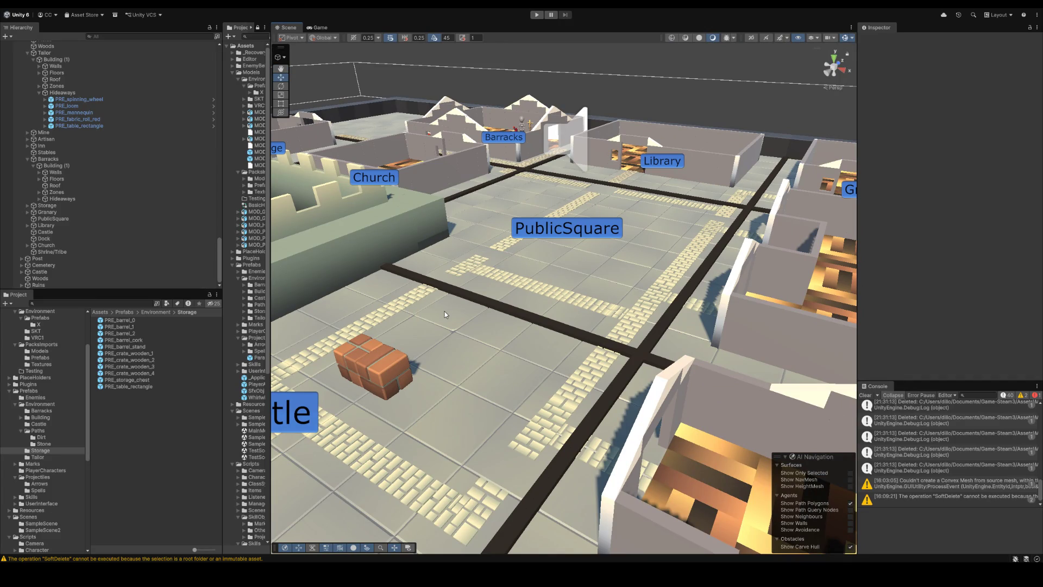
mouse_move(451, 303)
left_mouse_down()
mouse_move(540, 232)
mouse_move(593, 240)
left_mouse_up()
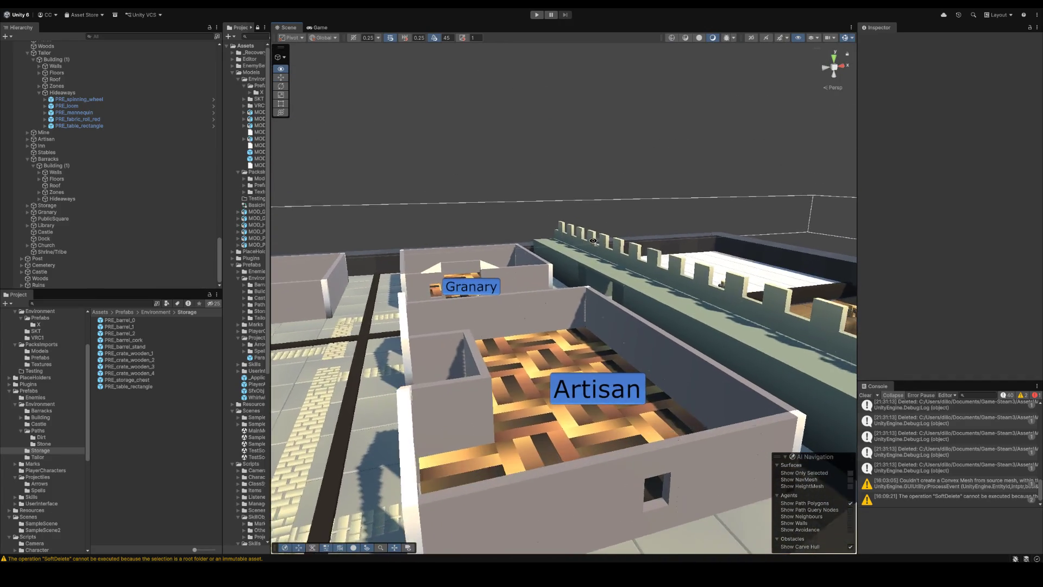
mouse_move(594, 241)
left_mouse_down()
mouse_move(440, 220)
mouse_move(447, 291)
left_mouse_up()
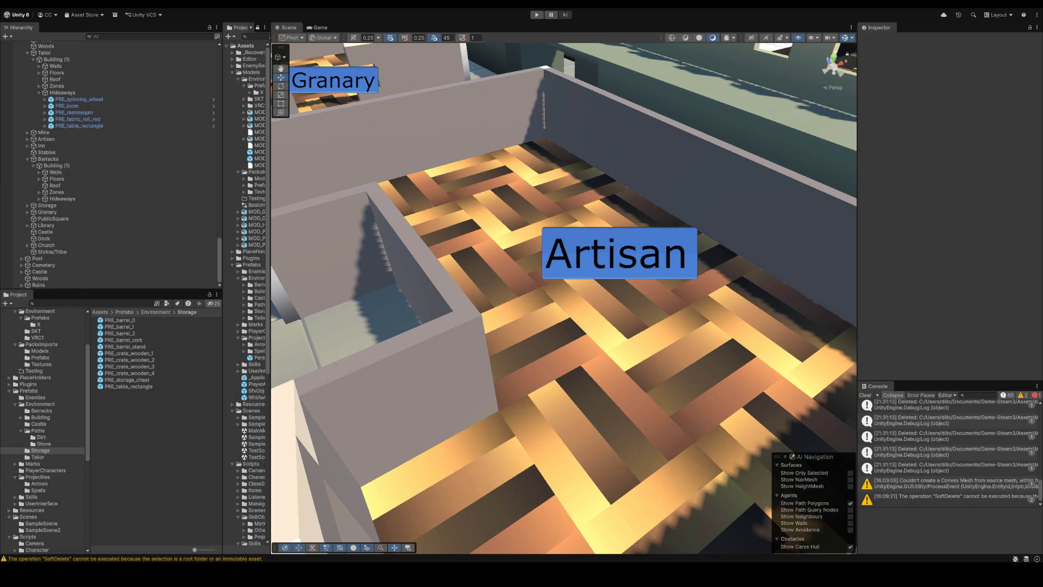
left_click(75, 305)
type("mer")
key("BackSpace")
key("BackSpace")
key("BackSpace")
mouse_move(456, 204)
left_mouse_down()
mouse_move(449, 115)
mouse_move(445, 196)
left_mouse_up()
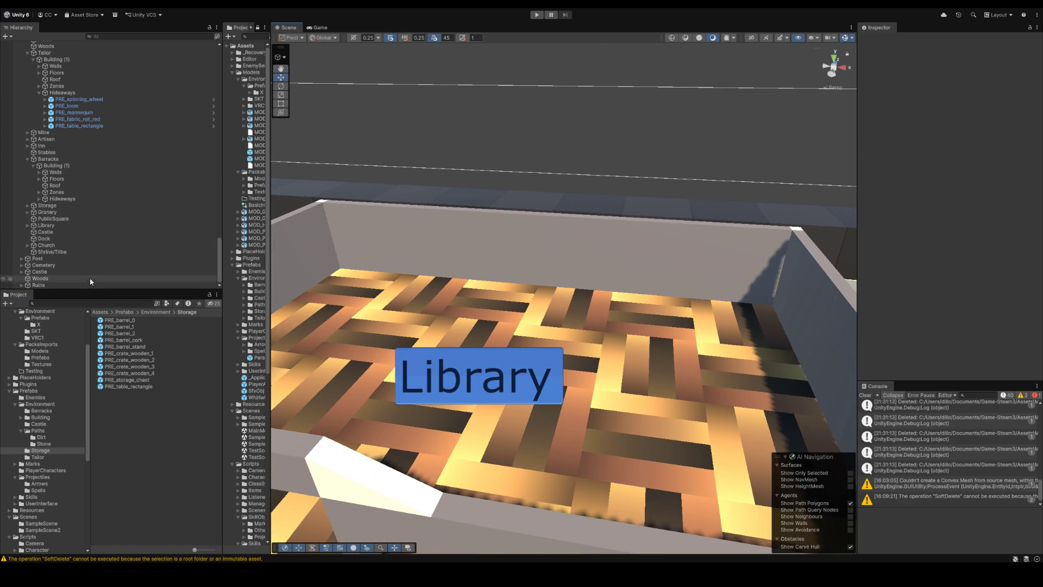
left_click(81, 303)
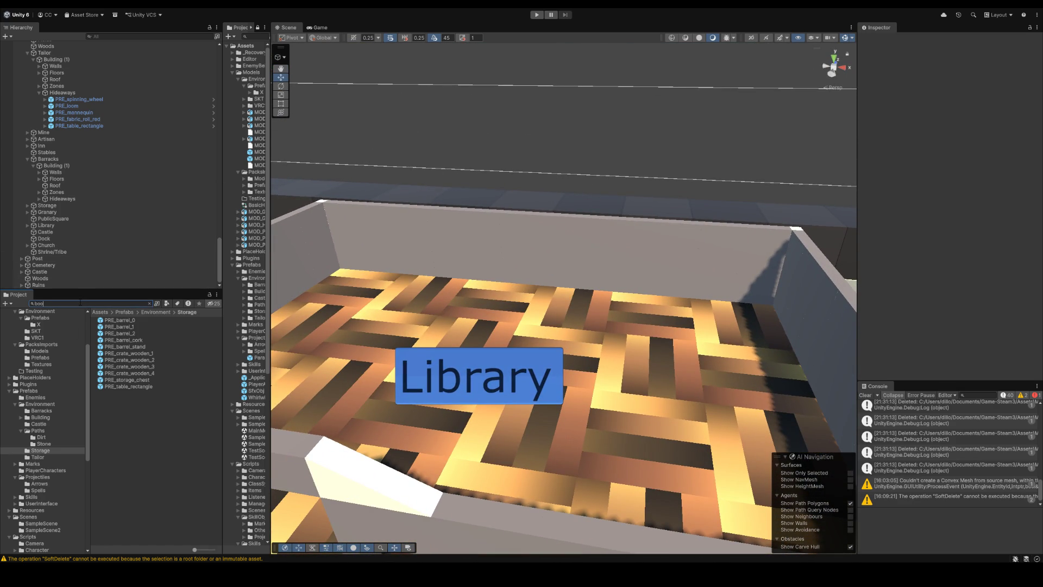
type("oks")
Step: Search the Project for 'book' and place the full grey bookshelf model in the Library
key("BackSpace")
key("BackSpace")
key("BackSpace")
type("k")
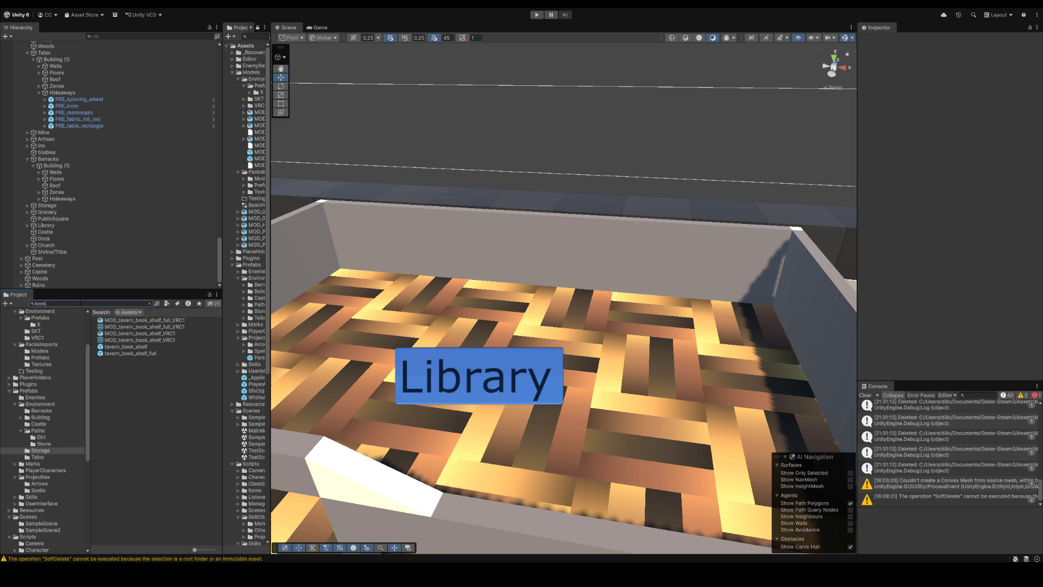
left_click(140, 333)
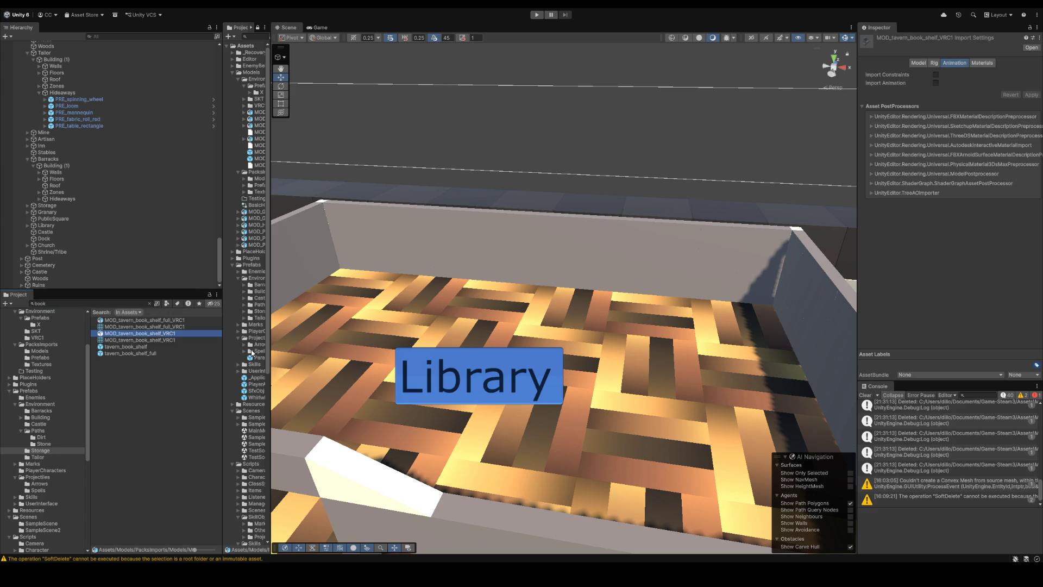
left_click(143, 321)
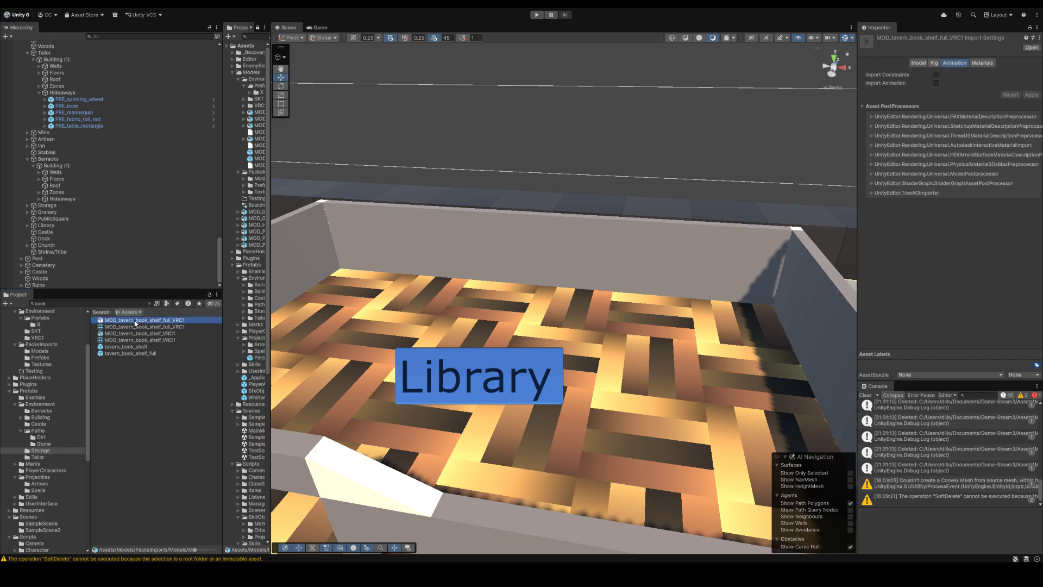
mouse_move(135, 322)
left_mouse_down()
mouse_move(422, 351)
mouse_move(432, 324)
left_mouse_up()
key("e")
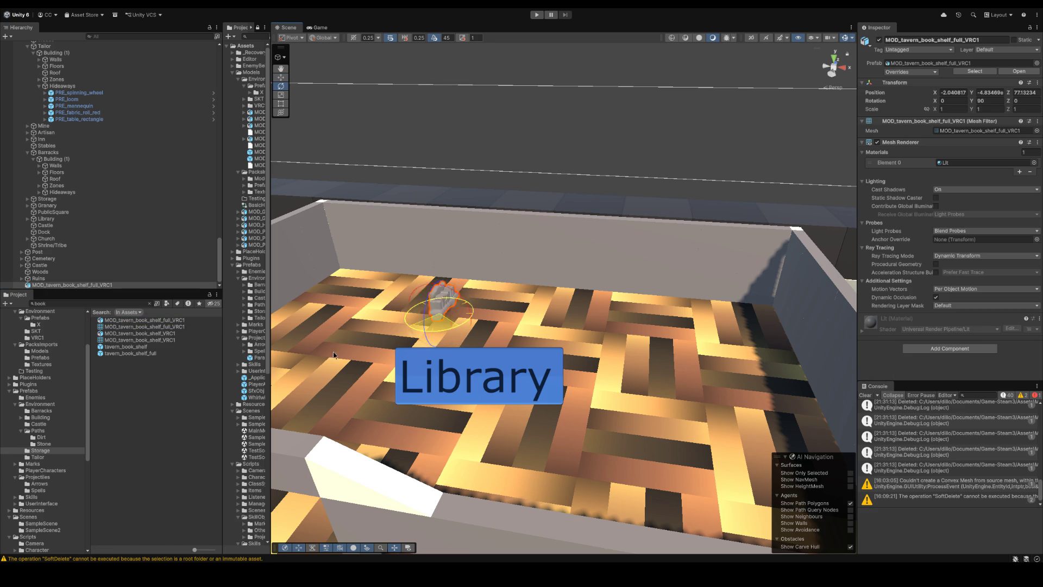
key("w")
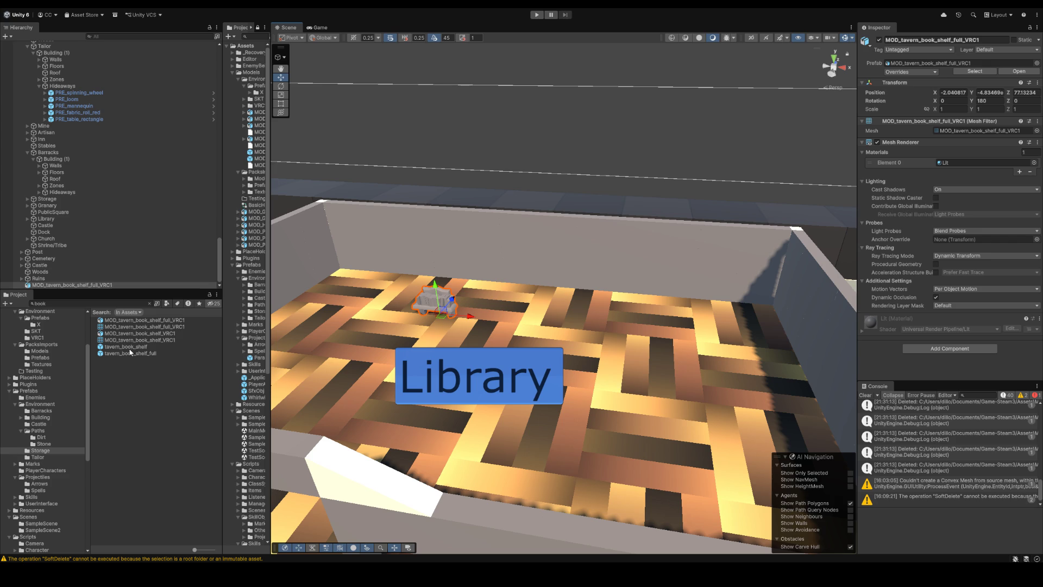
Step: Place the empty and book-filled shelf prefabs and set them side by side
left_click_drag(129, 351, 502, 322)
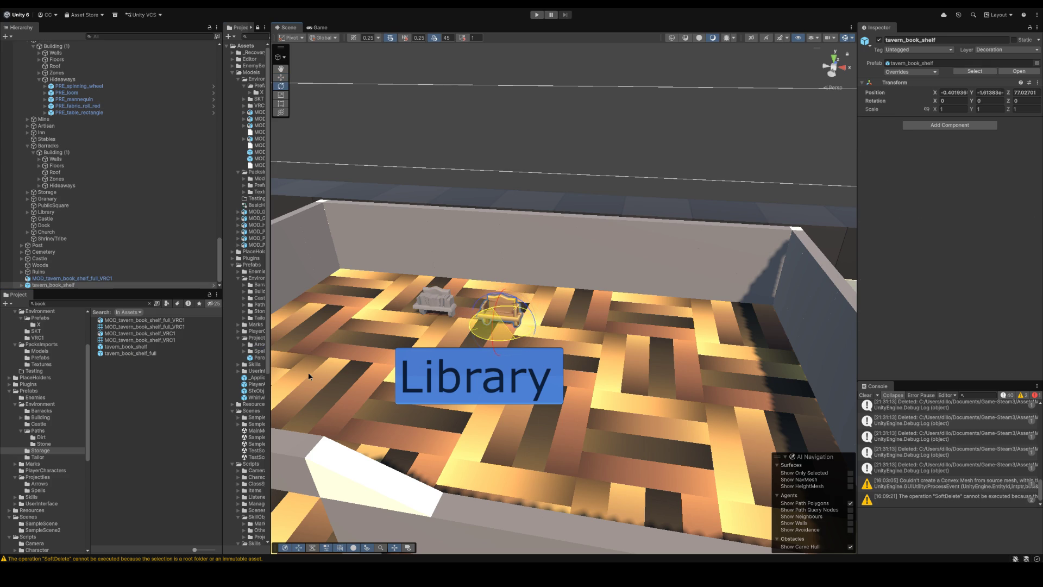
mouse_move(131, 353)
left_mouse_down()
mouse_move(556, 343)
mouse_move(324, 373)
left_mouse_up()
key("w")
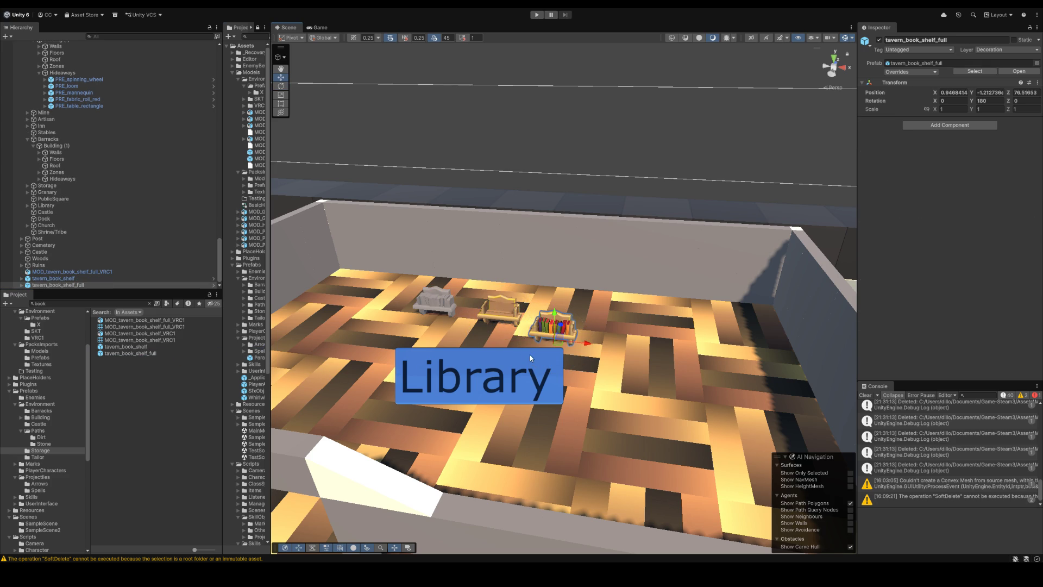
scroll(595, 352, "up", 2)
scroll(594, 352, "up", 2)
scroll(594, 352, "up", 2)
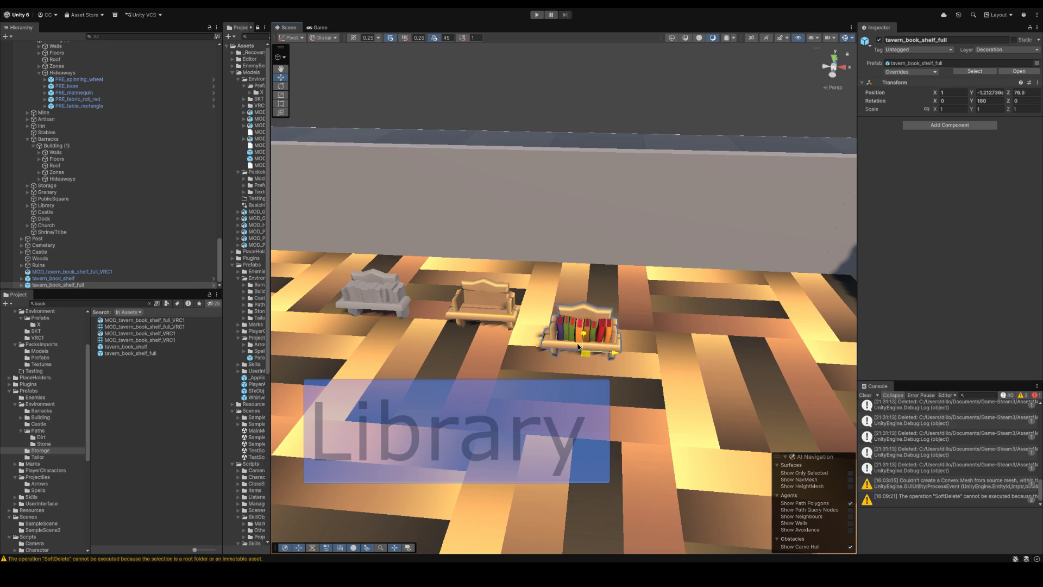
left_click_drag(594, 352, 558, 327)
Step: Locate the empty shelf's prefab asset and start renaming it PRE_book_shelf
left_click(63, 277)
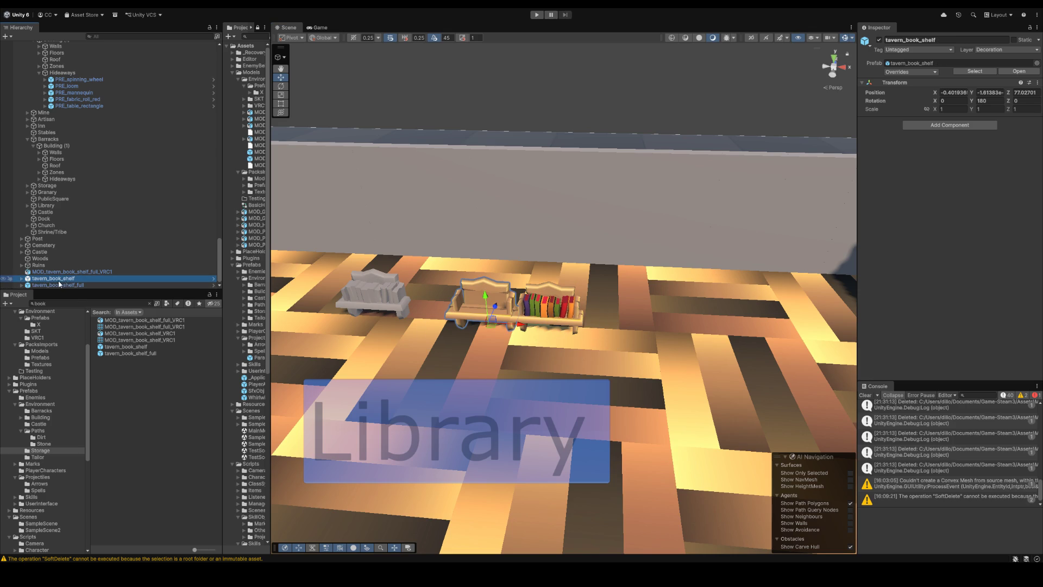
left_click(974, 71)
left_click(150, 429)
key("F2")
type("PRE_book_shelf_")
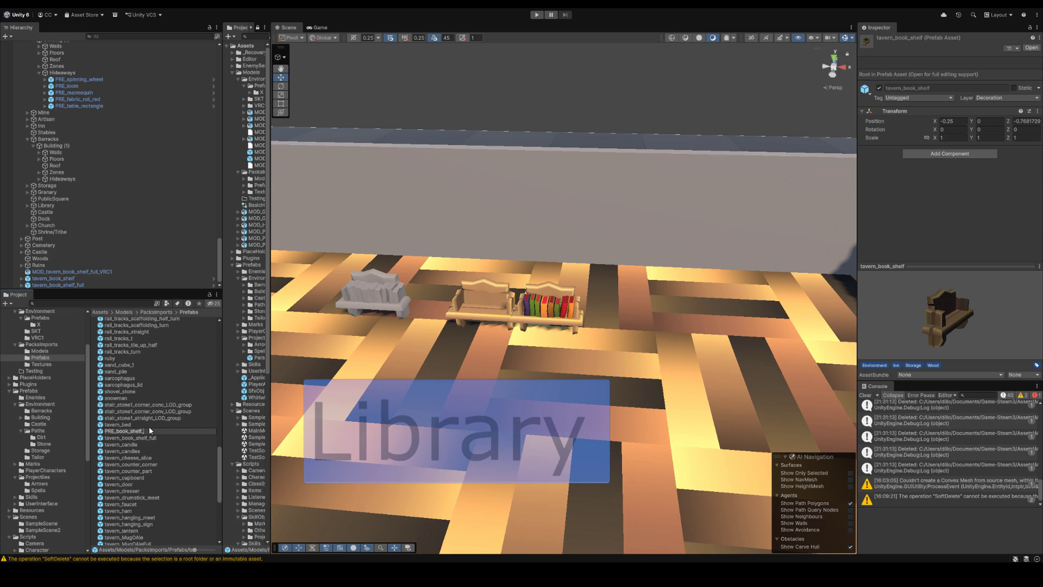
type("empty")
Step: Confirm the empty shelf prefab name and create a Library folder under Prefabs/Environment
key("Return")
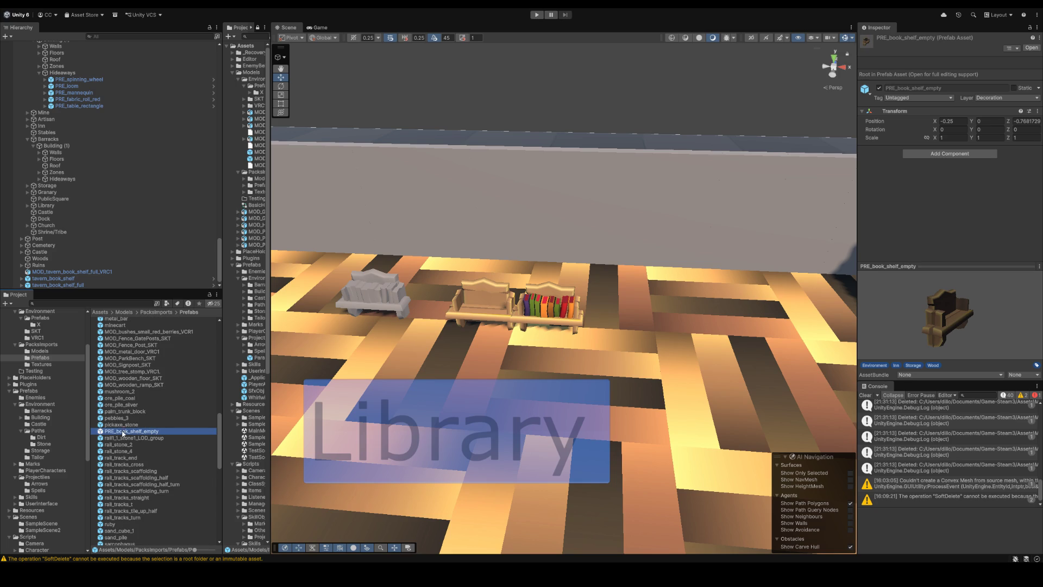
left_click(42, 405)
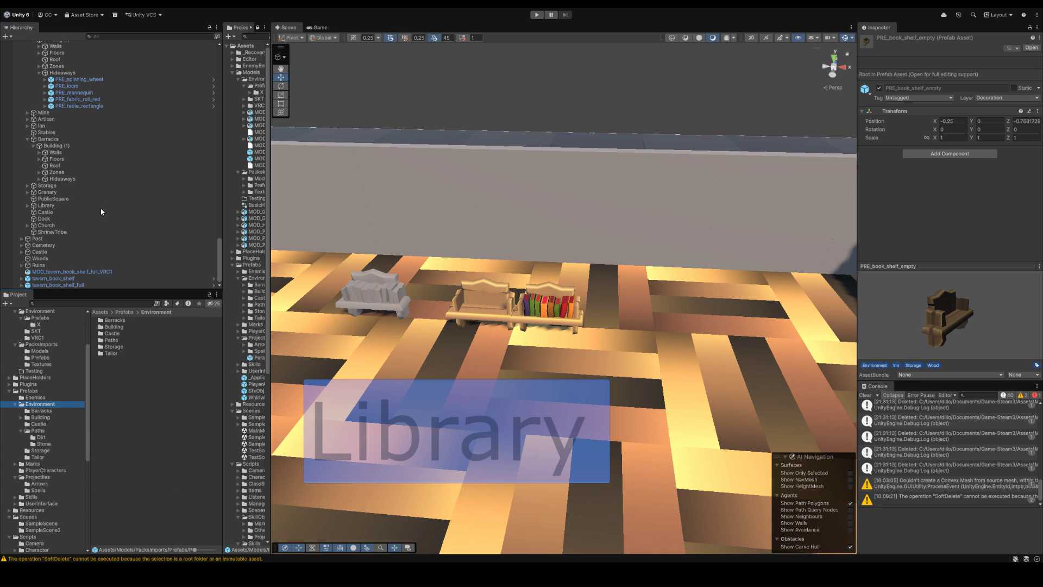
key("ctrl+shift+n")
key("BackSpace")
type("rary")
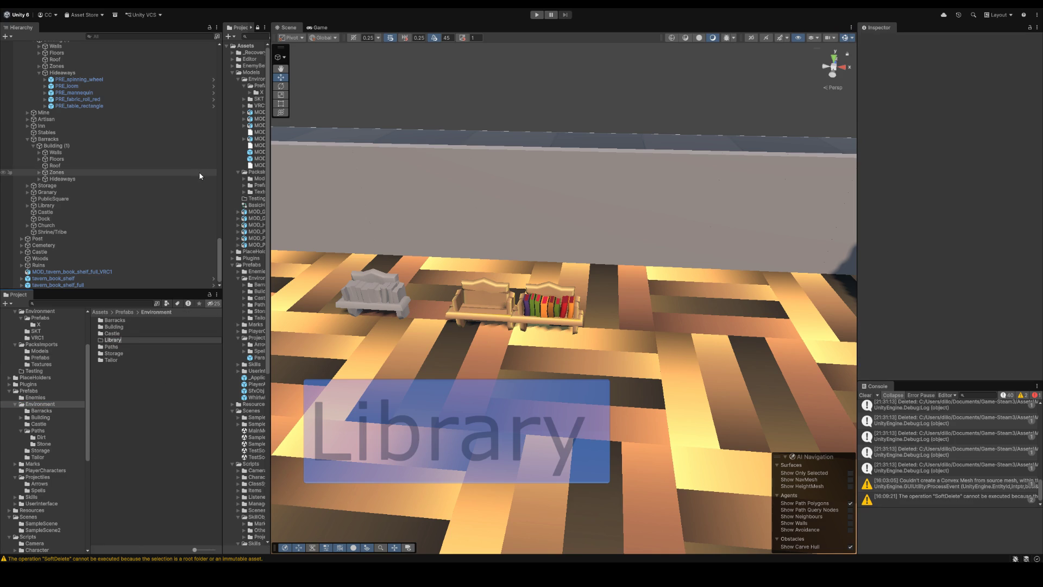
key("Return")
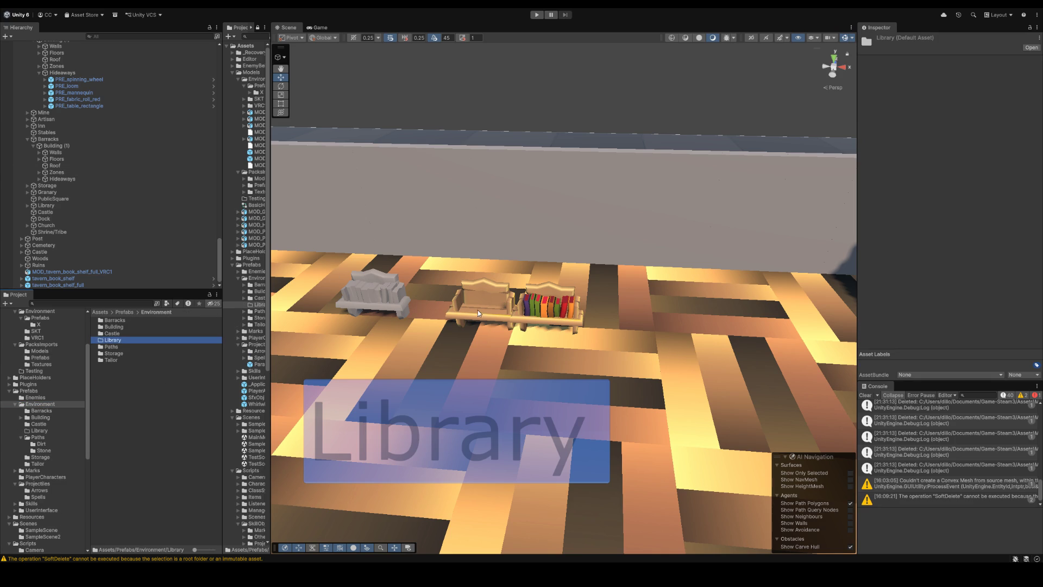
Step: Move PRE_book_shelf_empty out of the imports folder into Library
left_click(475, 308)
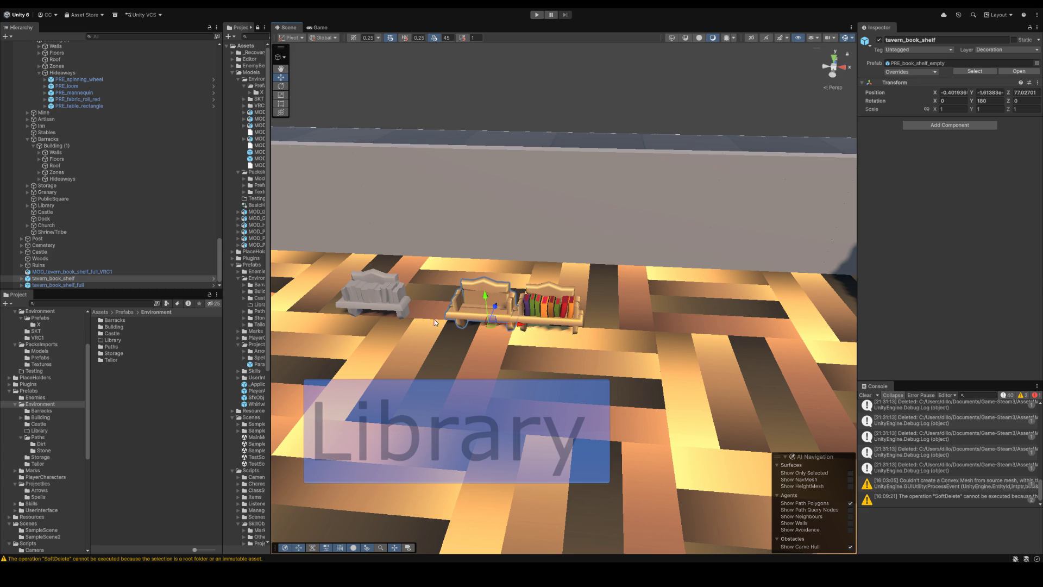
left_click(977, 72)
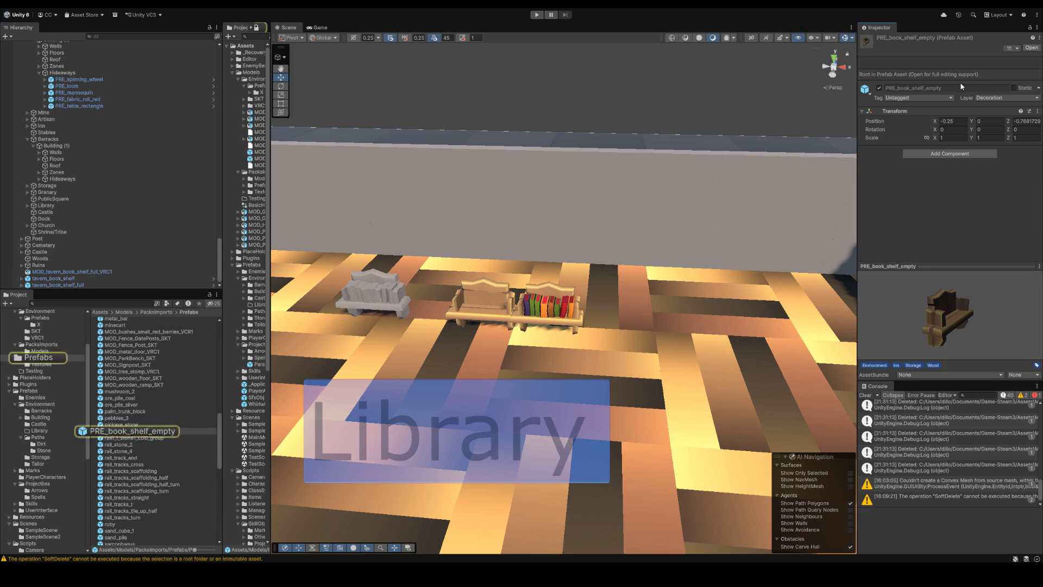
left_click(139, 434)
mouse_move(151, 434)
left_mouse_down()
mouse_move(50, 449)
mouse_move(49, 430)
left_mouse_up()
Step: Rename the full shelf prefab PRE_book_shelf_full and move it into the Library folder
left_click(546, 321)
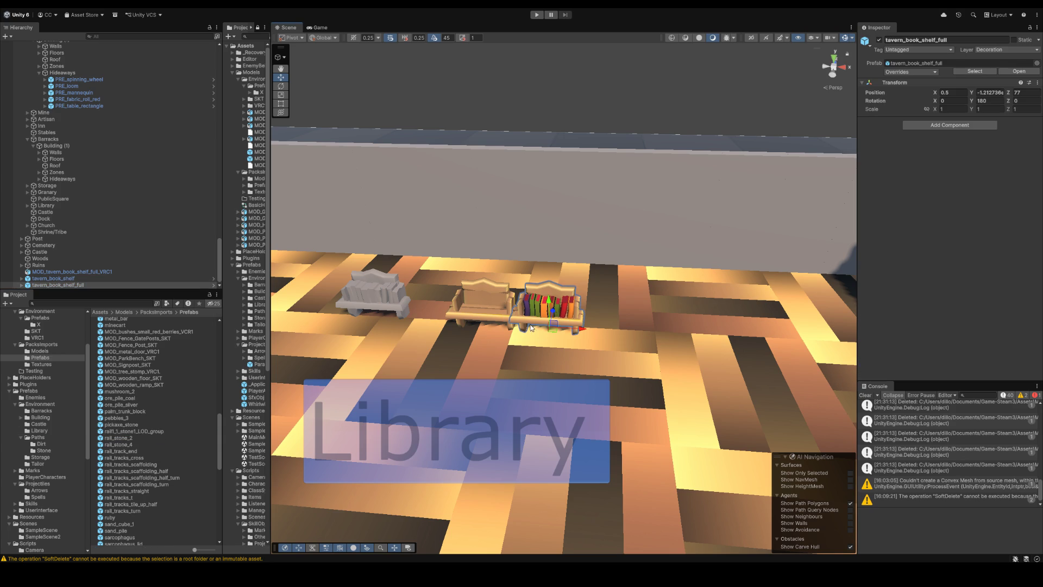
left_click(145, 431)
key("Home")
key("BackSpace")
key("BackSpace")
key("BackSpace")
type("PRE")
key("Return")
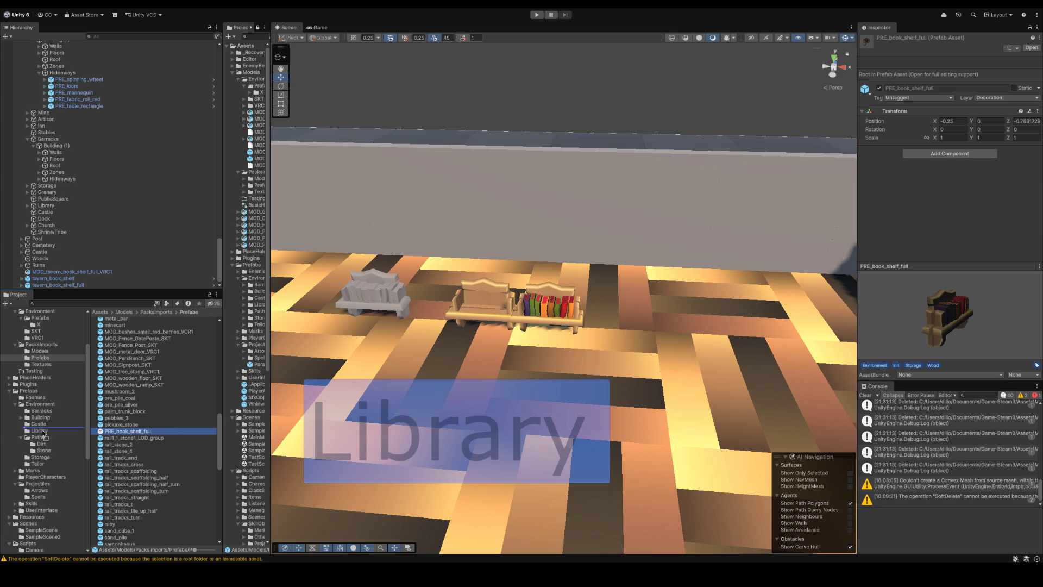
left_click_drag(44, 436, 39, 430)
Step: Delete the grey shelf model, shift the empty shelf to X -0.75 and the full shelf right
left_click(369, 298)
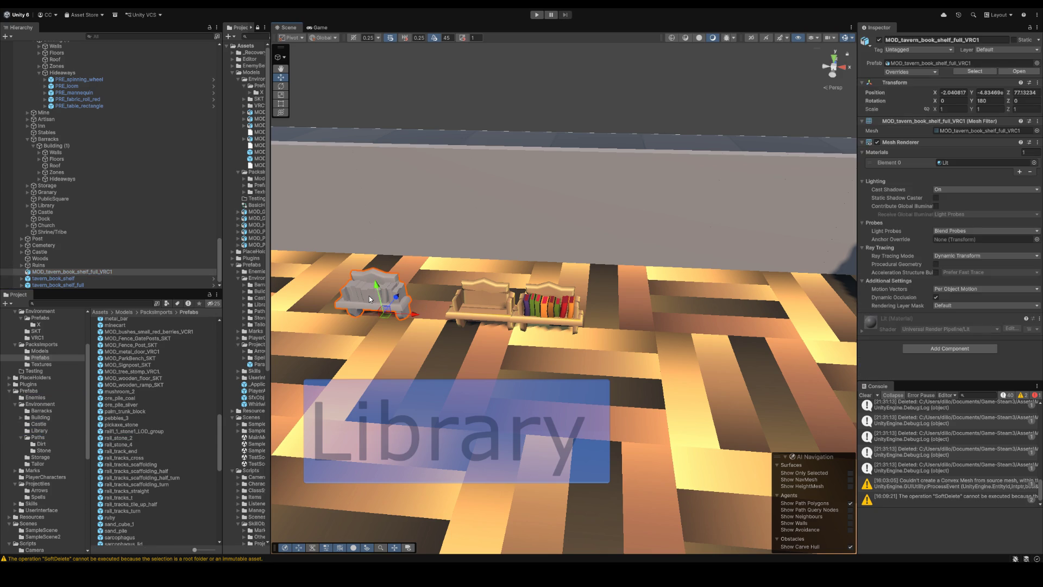
key("Delete")
left_click(482, 290)
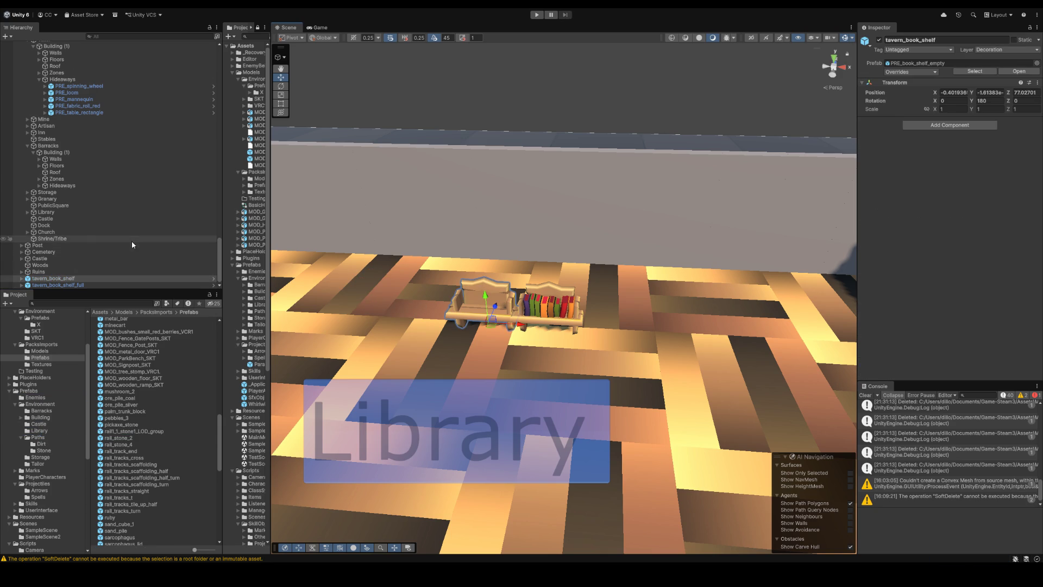
left_click(22, 280)
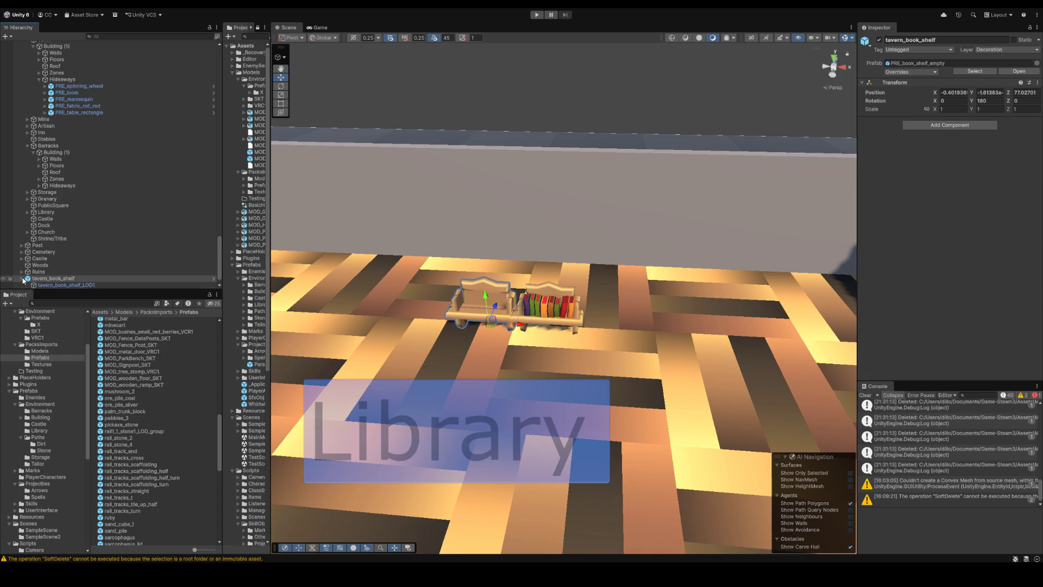
left_click(108, 254)
scroll(97, 259, "down", 1)
left_click(86, 265)
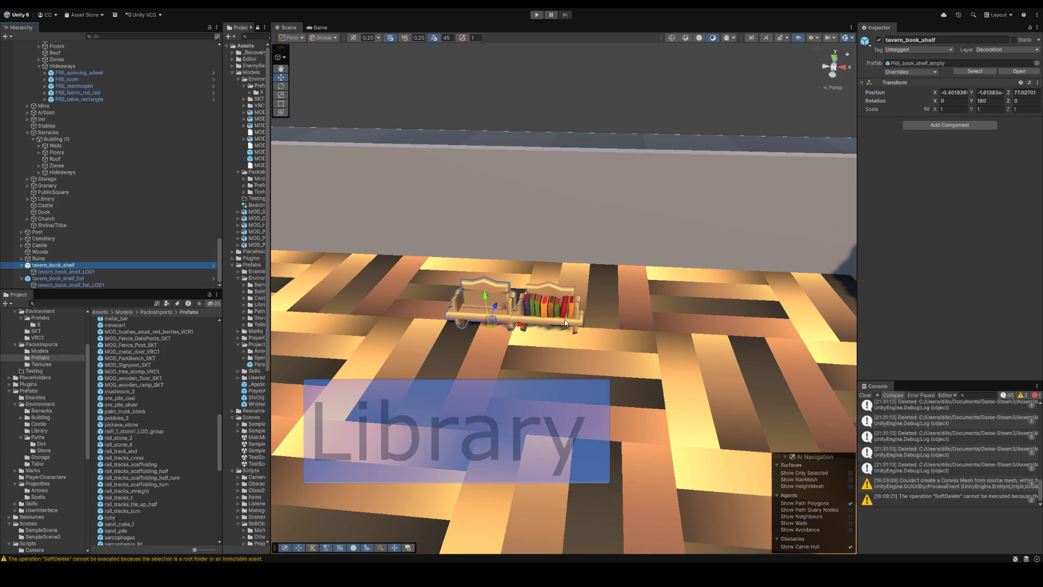
left_click_drag(520, 324, 495, 324)
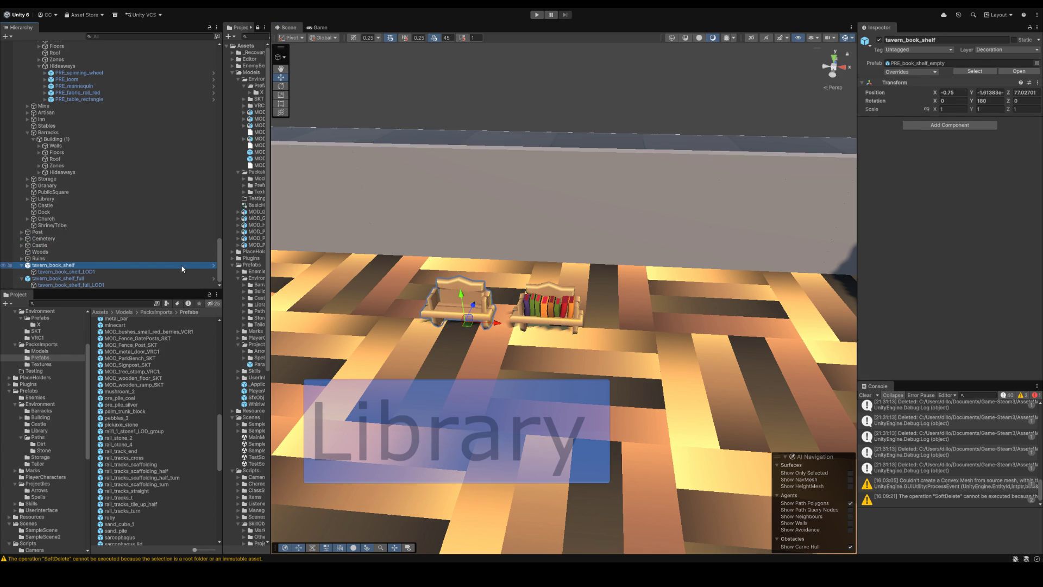
left_click(74, 277)
mouse_move(575, 329)
left_mouse_down()
mouse_move(593, 330)
mouse_move(566, 327)
mouse_move(585, 329)
left_mouse_up()
Step: Select the empty shelf's mesh part and locate its source model in the project
left_click(106, 272, "ctrl")
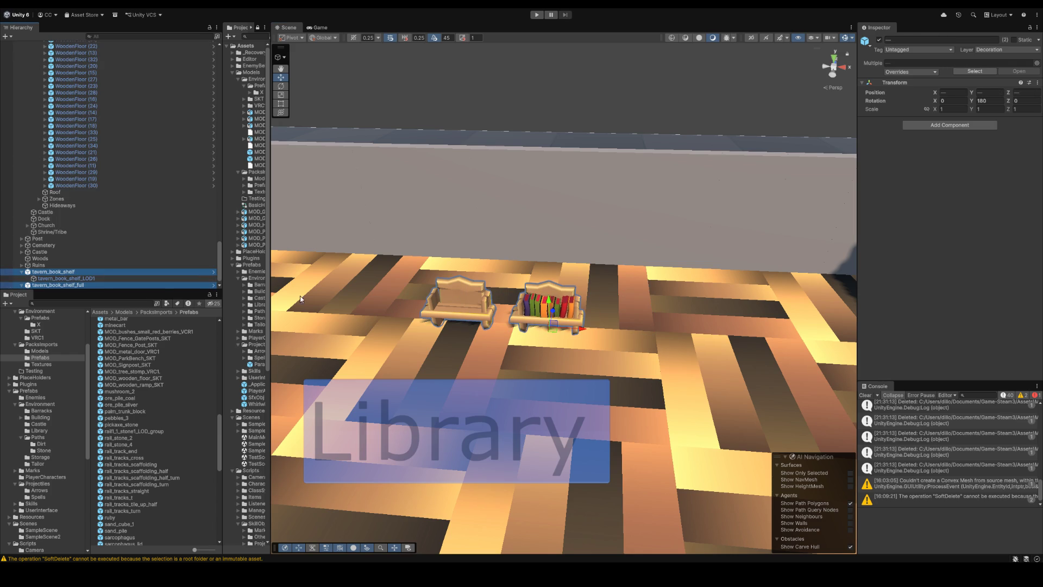
mouse_move(522, 326)
left_mouse_down()
mouse_move(454, 315)
mouse_move(452, 347)
mouse_move(636, 216)
mouse_move(599, 236)
mouse_move(621, 229)
left_mouse_up()
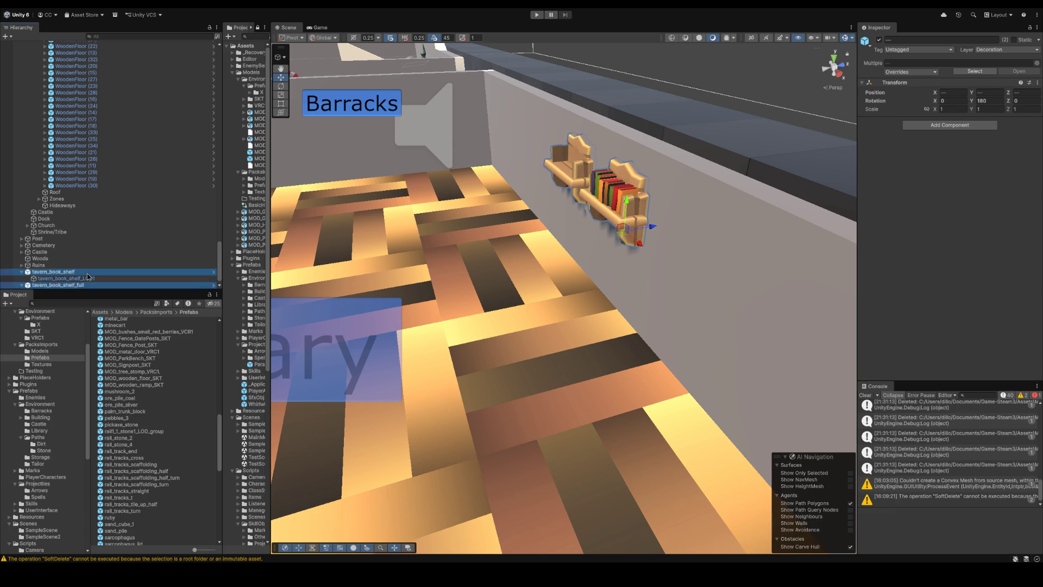
left_click(620, 229)
left_click(989, 110)
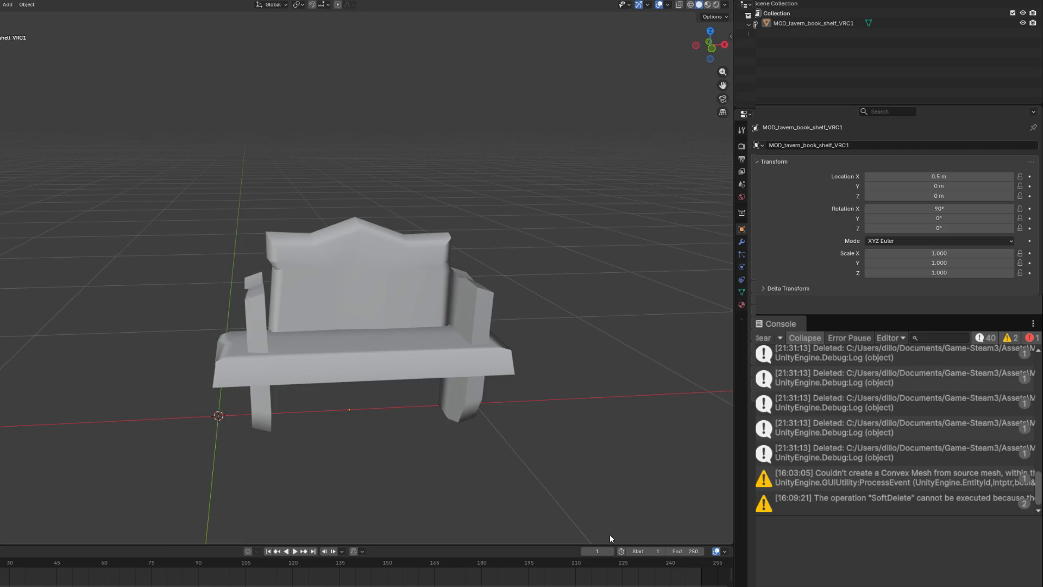
Step: Rename the empty shelf object MOD_CUBEWORLD_book_shelf_wall_empty_VRC in the Outliner
left_click(478, 245)
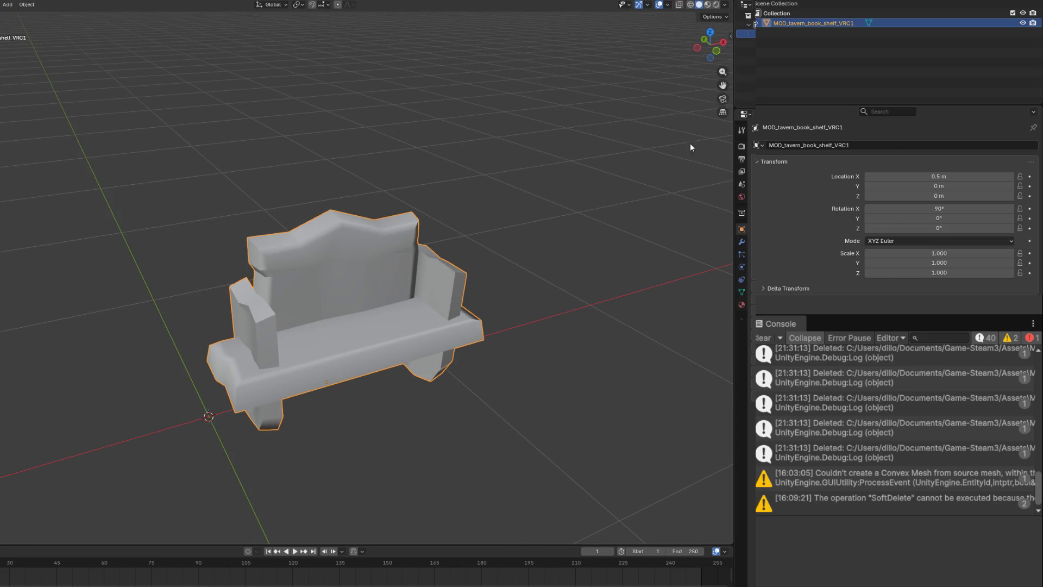
double_click(812, 23)
type("MOD_CHIPPY_fabric_roll_red_SKT")
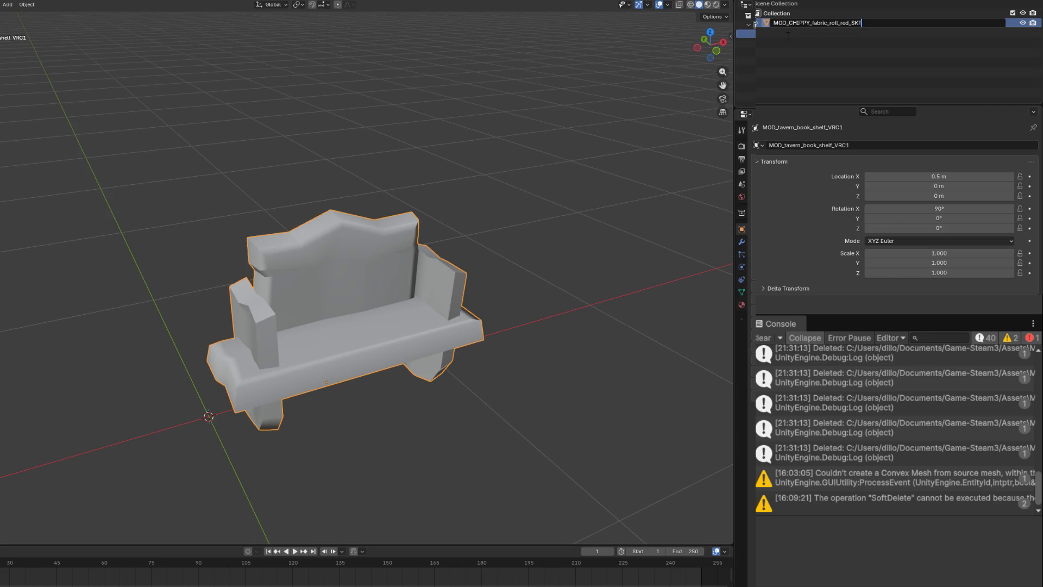
key("BackSpace")
key("BackSpace")
key("BackSpace")
type("VRC")
key("BackSpace")
key("BackSpace")
key("BackSpace")
key("BackSpace")
key("BackSpace")
key("BackSpace")
key("BackSpace")
key("BackSpace")
key("BackSpace")
key("BackSpace")
key("BackSpace")
key("BackSpace")
type("UBEWORLD_")
type("book_shelf_wall_empty")
key("ctrl+a")
key("ctrl+c")
key("Return")
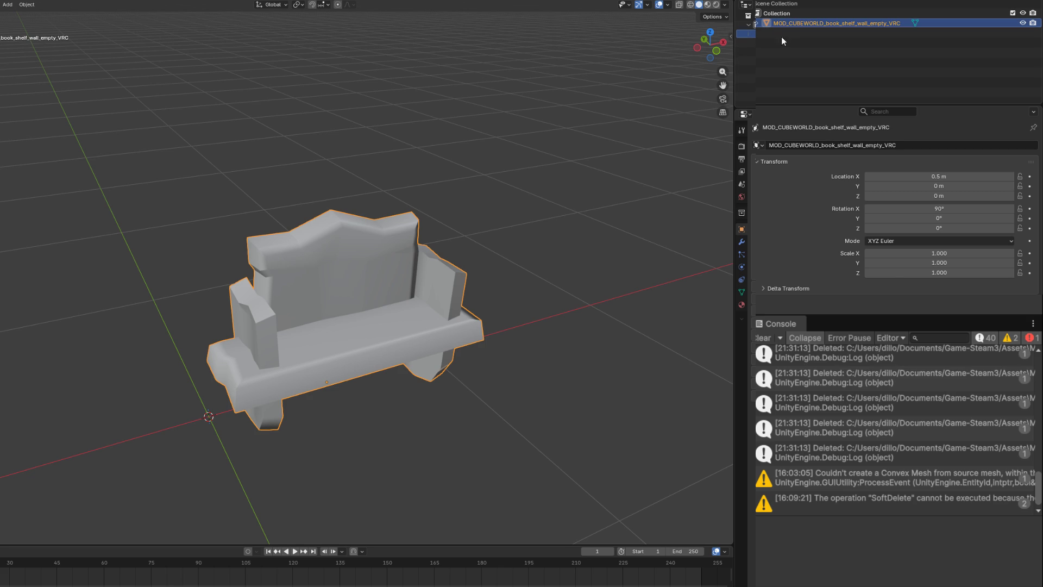
left_click(473, 219)
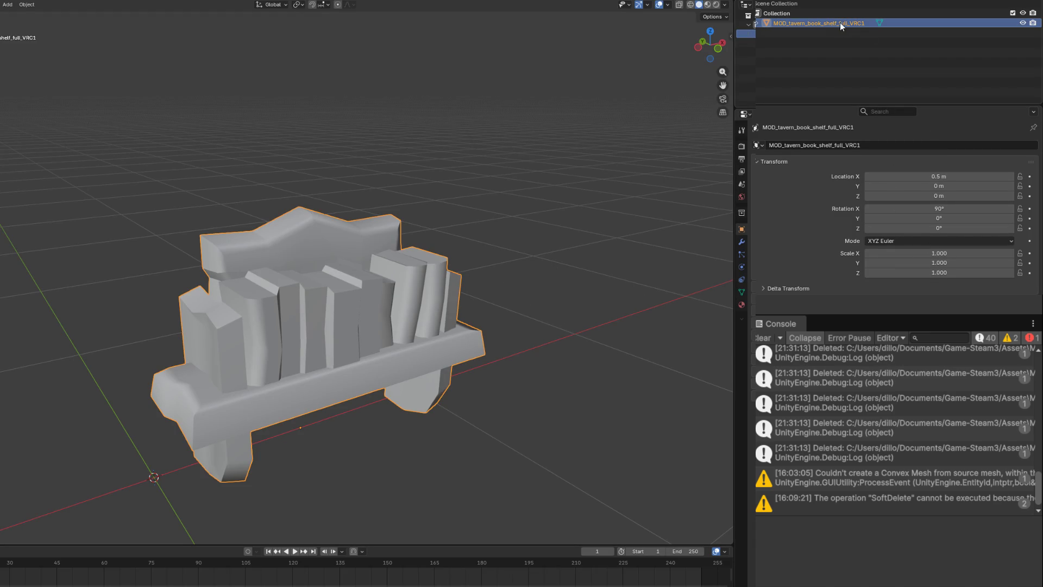
Step: Rename the full bookshelf object MOD_CUBEWORLD_book_shelf_wall_full_VRC
double_click(863, 26)
key("ctrl+v")
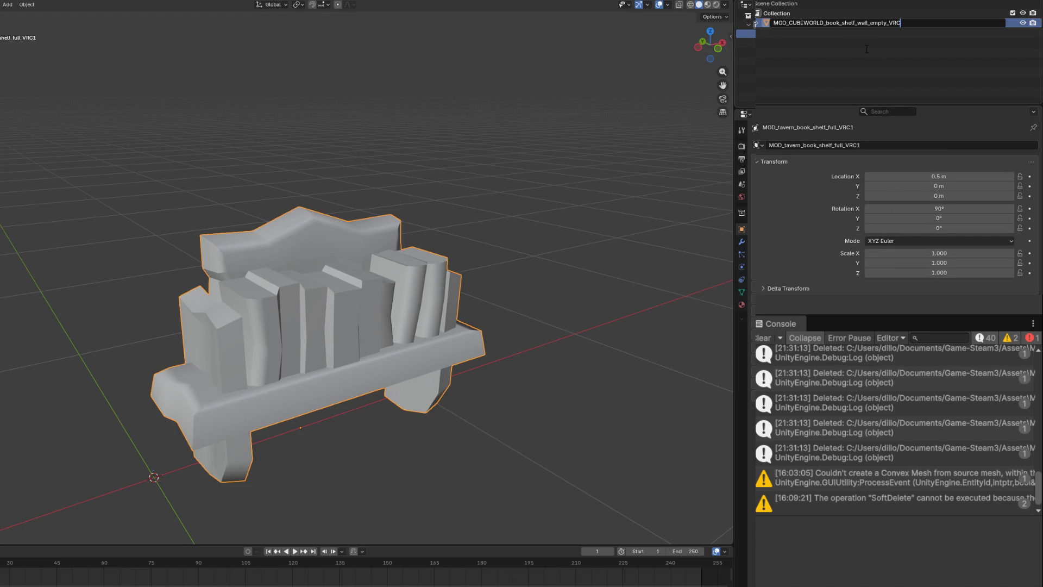
key("Left")
key("Left")
key("BackSpace")
key("BackSpace")
key("BackSpace")
key("BackSpace")
key("BackSpace")
type("fyk")
key("BackSpace")
key("BackSpace")
type("ull")
key("Return")
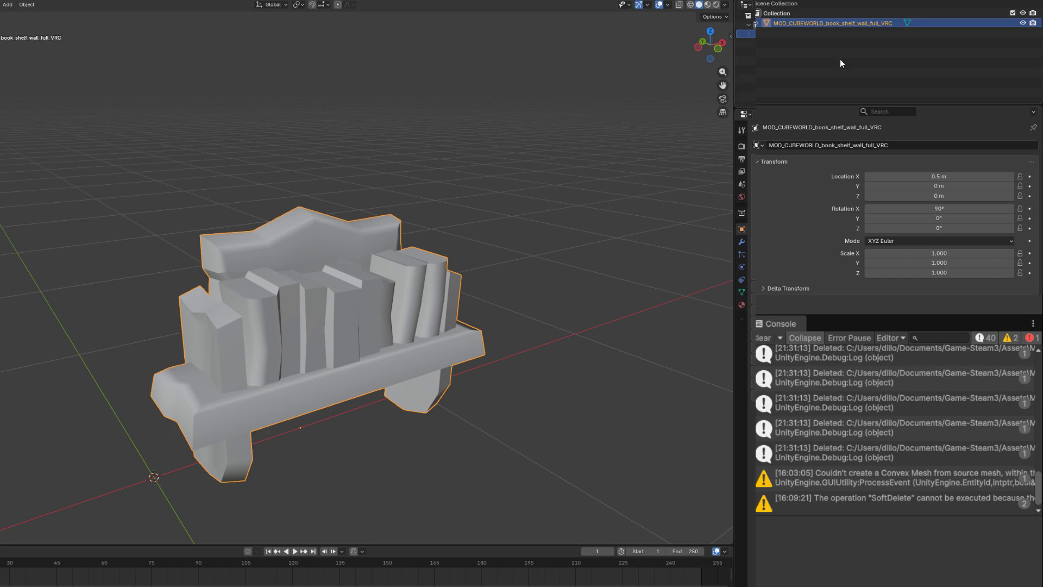
left_click(617, 131)
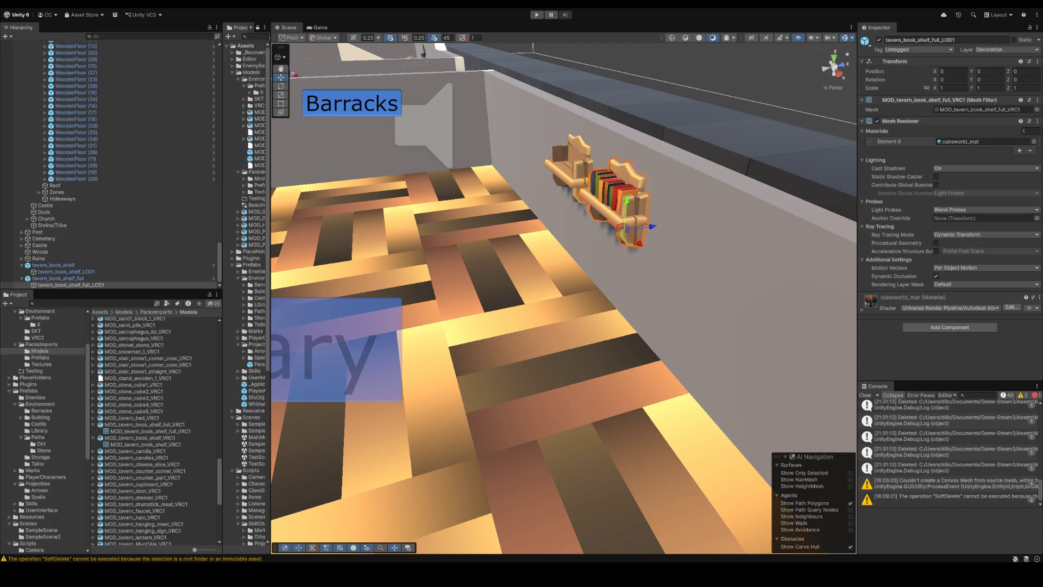
scroll(620, 204, "down", 2)
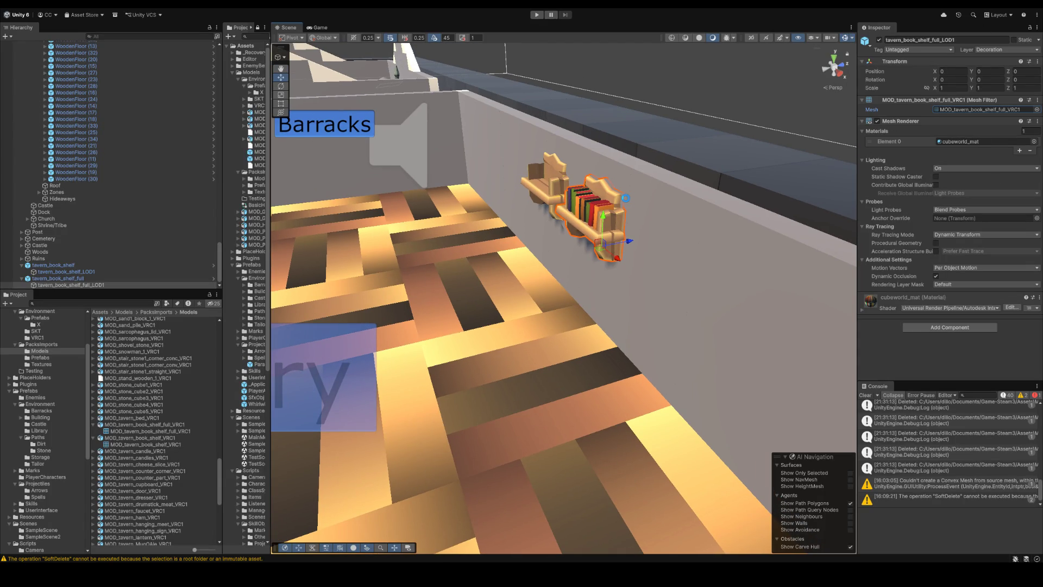
Step: Give PRE_book_shelf_empty's LOD1 child the new CUBEWORLD empty mesh and rename it Artwork
double_click(90, 268)
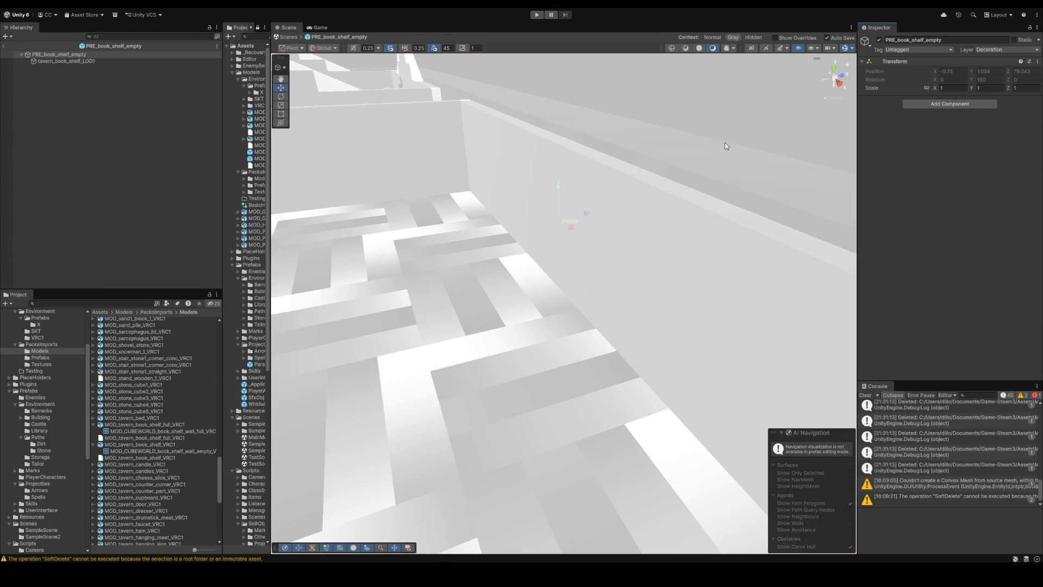
left_click(161, 61)
left_click(1037, 111)
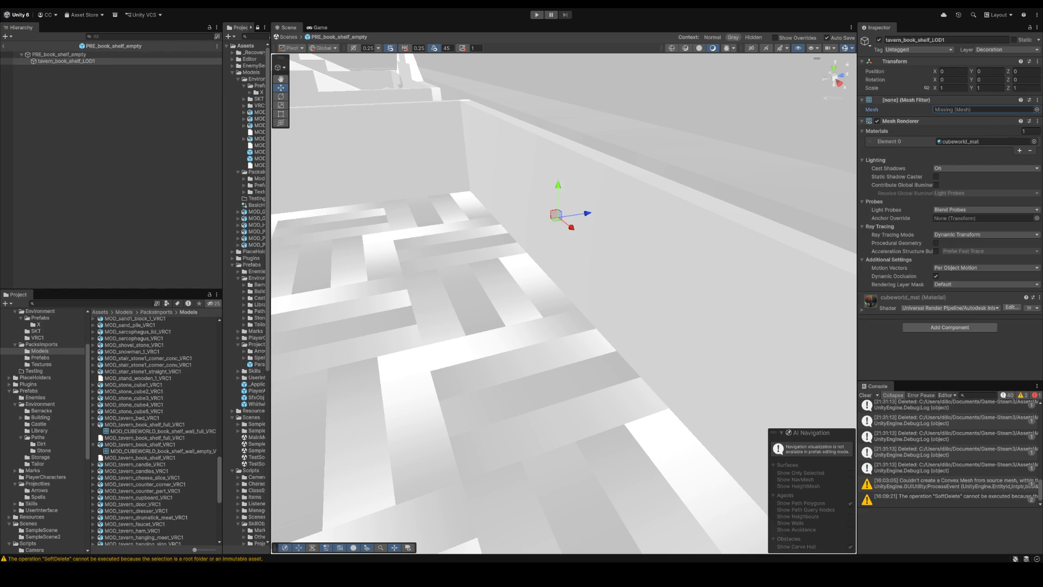
left_click_drag(163, 451, 986, 110)
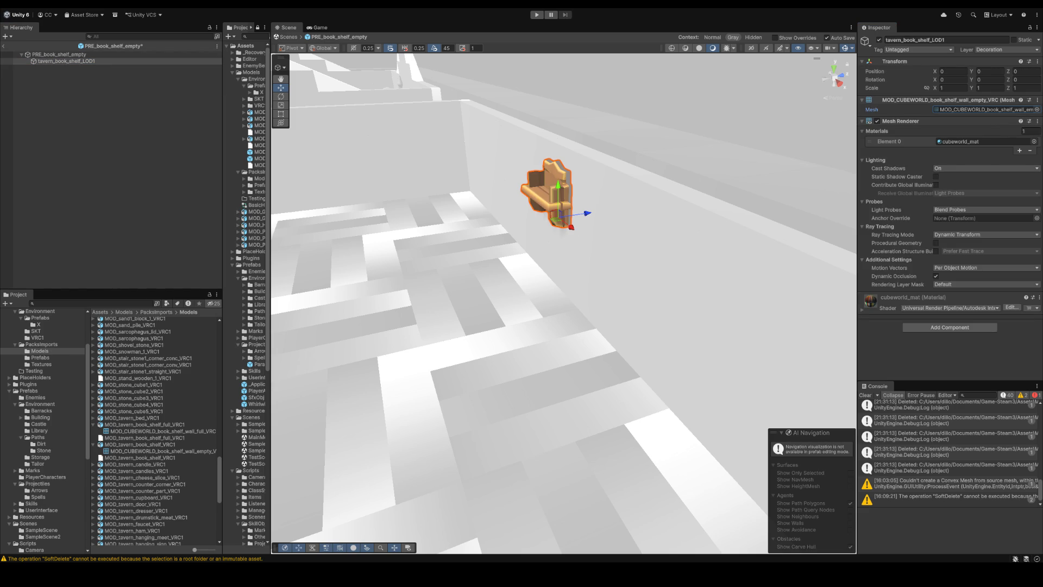
left_click(921, 38)
key("BackSpace")
type("Artwork")
key("Return")
left_click(7, 46)
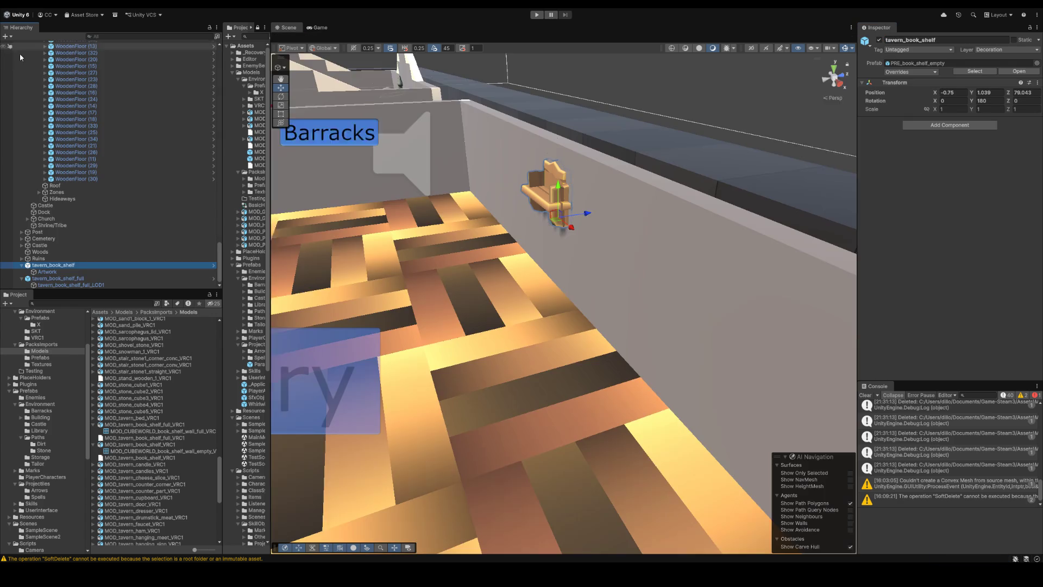
Step: Assign the new CUBEWORLD full mesh to PRE_book_shelf_full's LOD1 child and locate it in the project
left_click(214, 278)
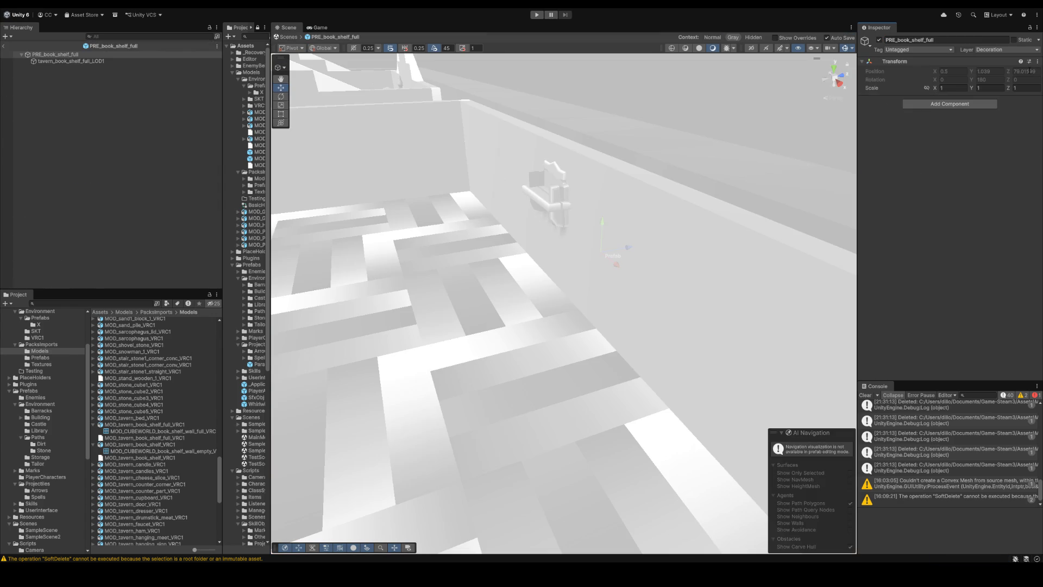
left_click(94, 62)
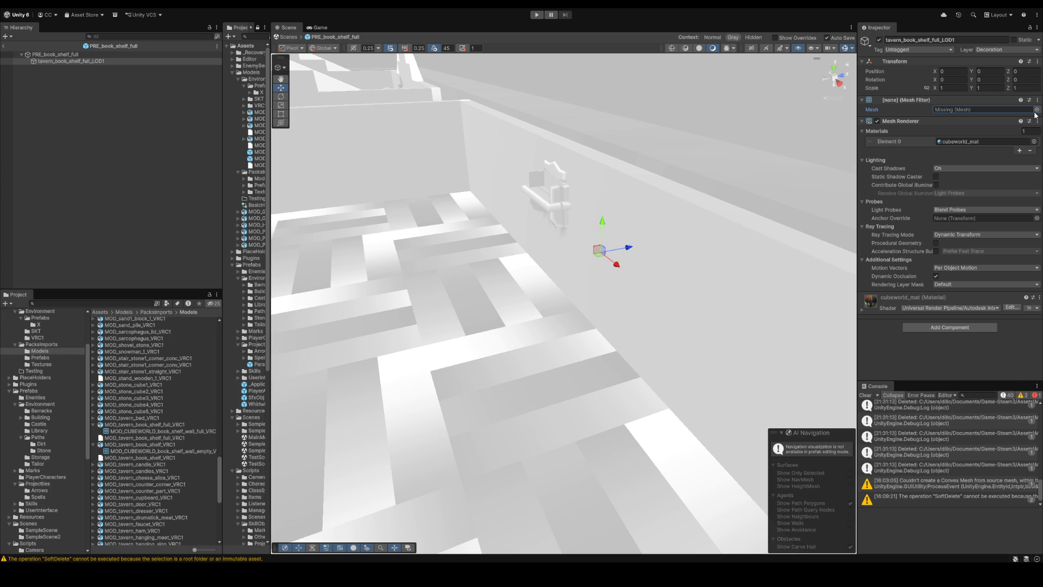
left_click(1036, 110)
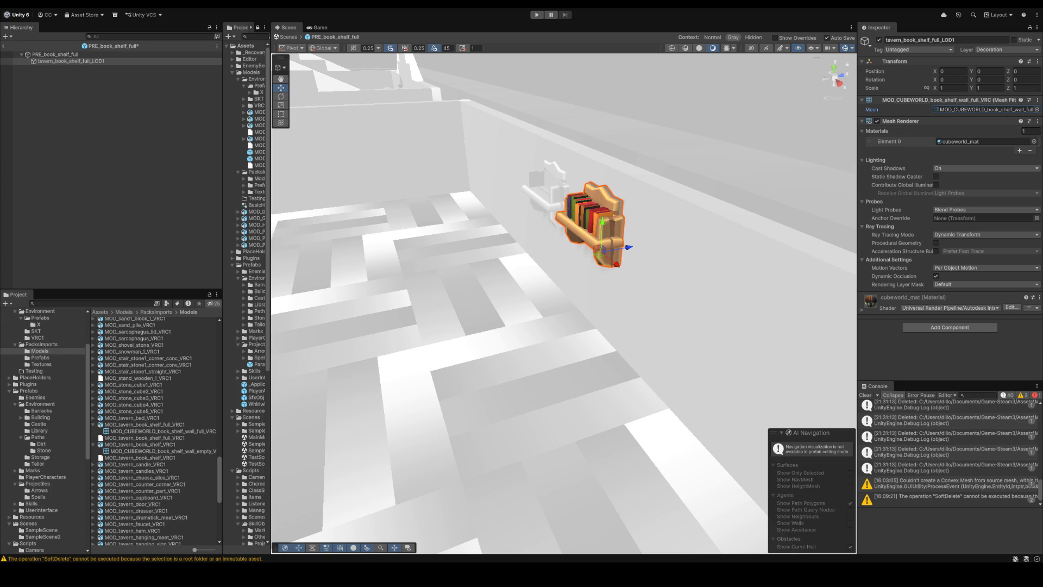
left_click(92, 62)
left_click(997, 109)
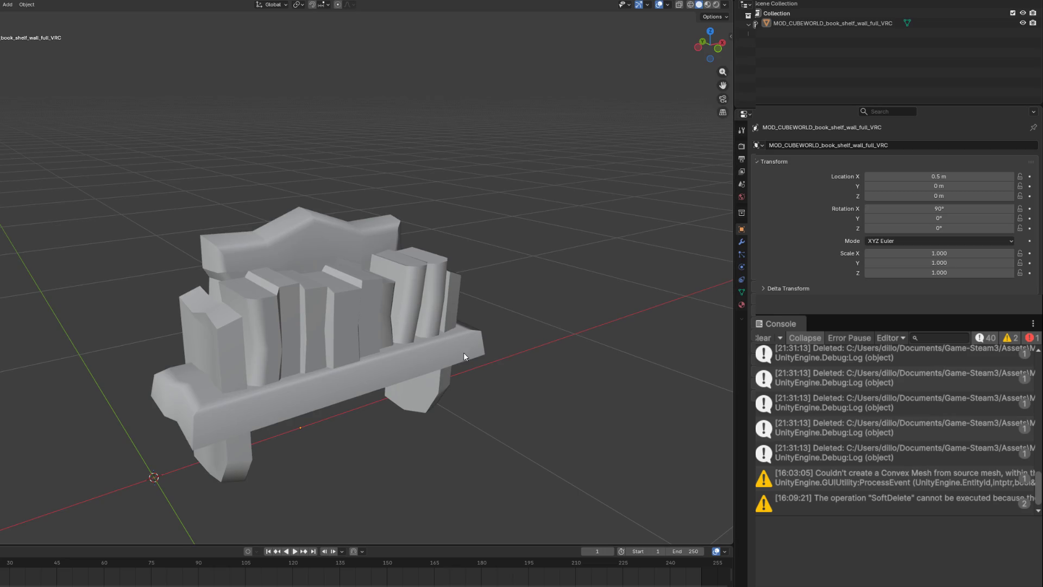
Step: Inspect the full bookshelf in Material Preview shading from several angles, then return to Unity
left_click(421, 349)
key("z")
left_click(436, 403)
key("Tab")
left_click_drag(413, 388, 714, 359)
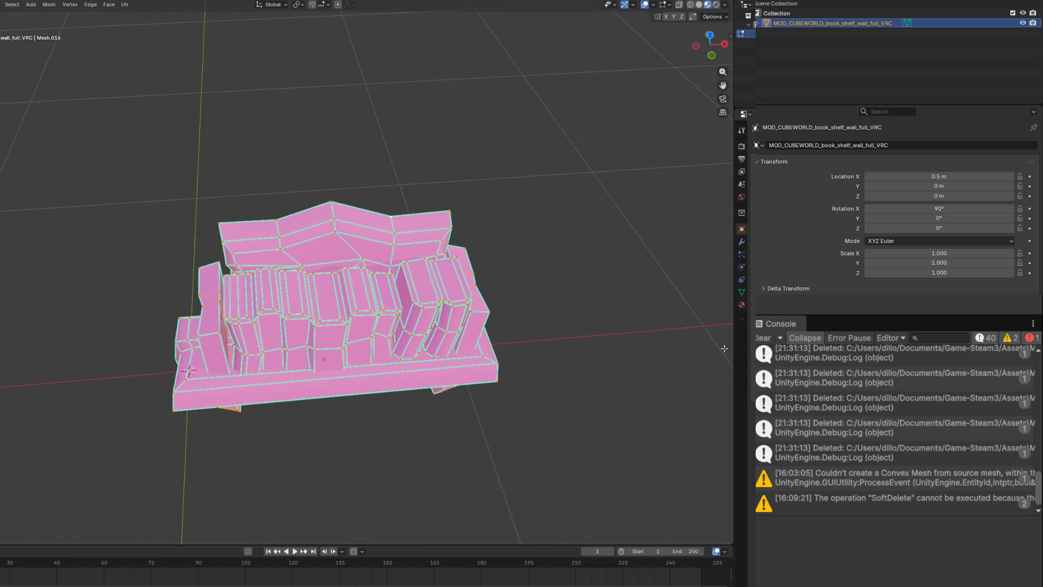
key("Tab")
left_click_drag(574, 409, 599, 327)
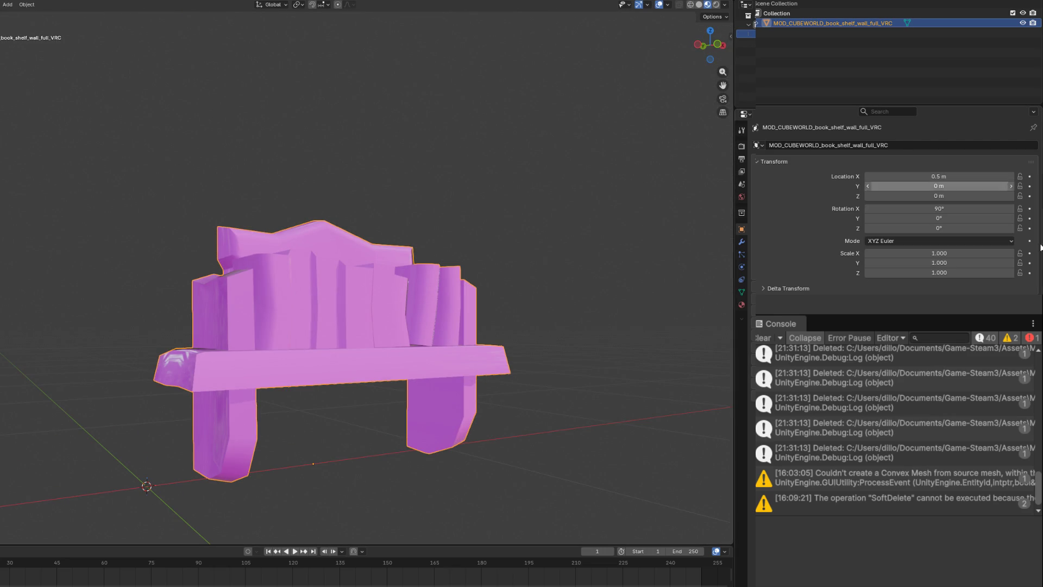
key("alt+Tab")
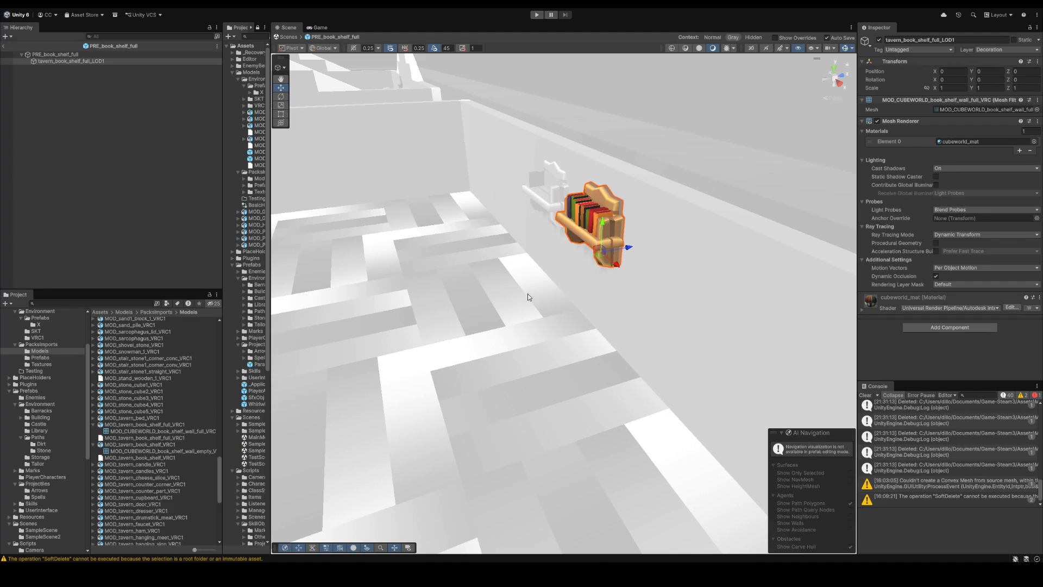
Step: Exit prefab mode and reopen PRE_book_shelf_full for editing
mouse_move(516, 288)
left_mouse_down()
mouse_move(580, 261)
mouse_move(633, 187)
left_mouse_up()
left_click(5, 46)
left_click(625, 191)
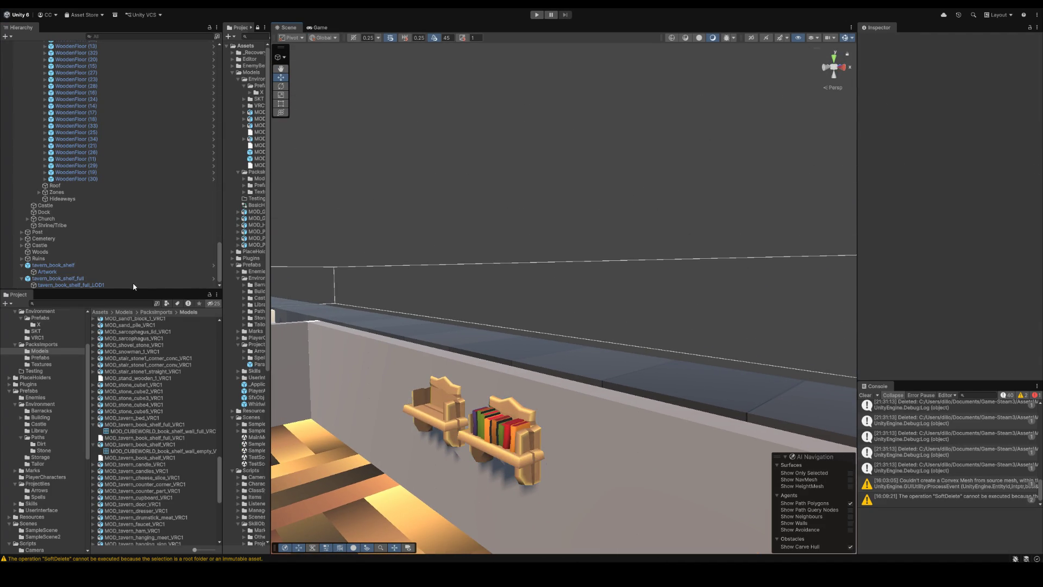
left_click(106, 286)
key("Up")
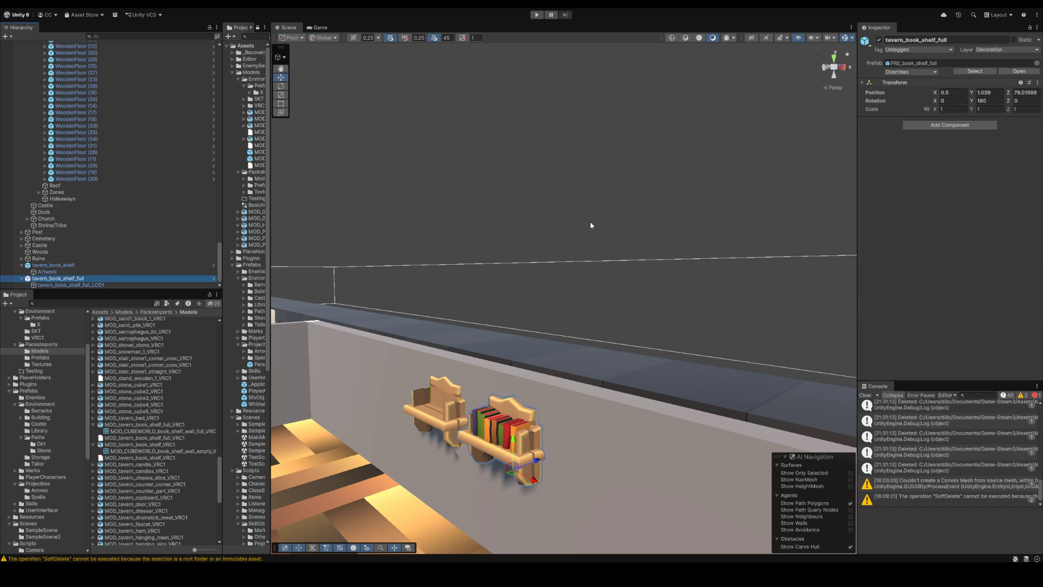
left_click(215, 278)
Step: Rename its LOD1 child Artwork, exit, and shift the full bookshelf right to X 0.75
left_click(122, 63)
key("F2")
type("Adtowrk")
key("Return")
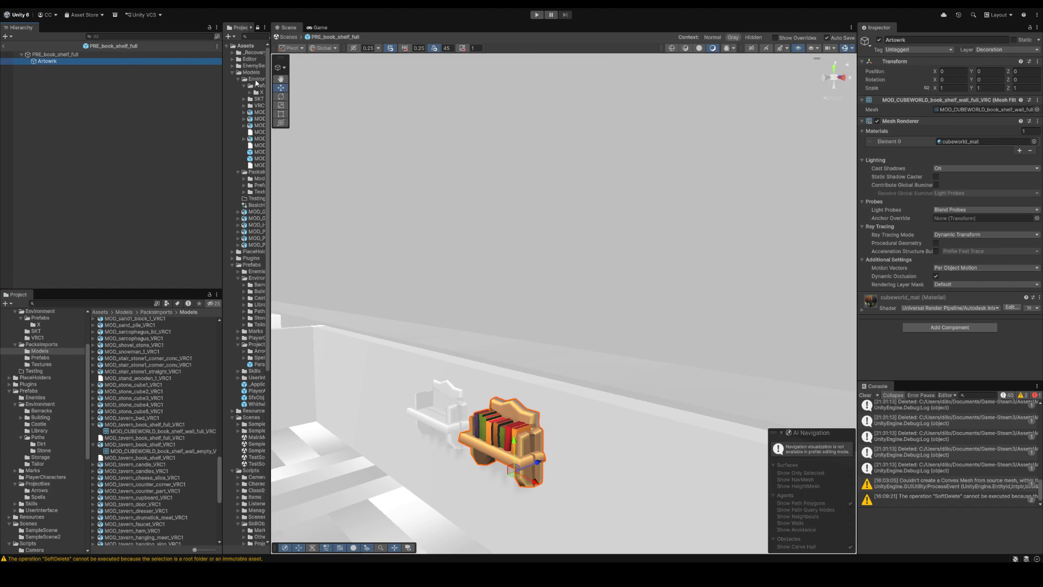
left_click(922, 41)
left_click(634, 185)
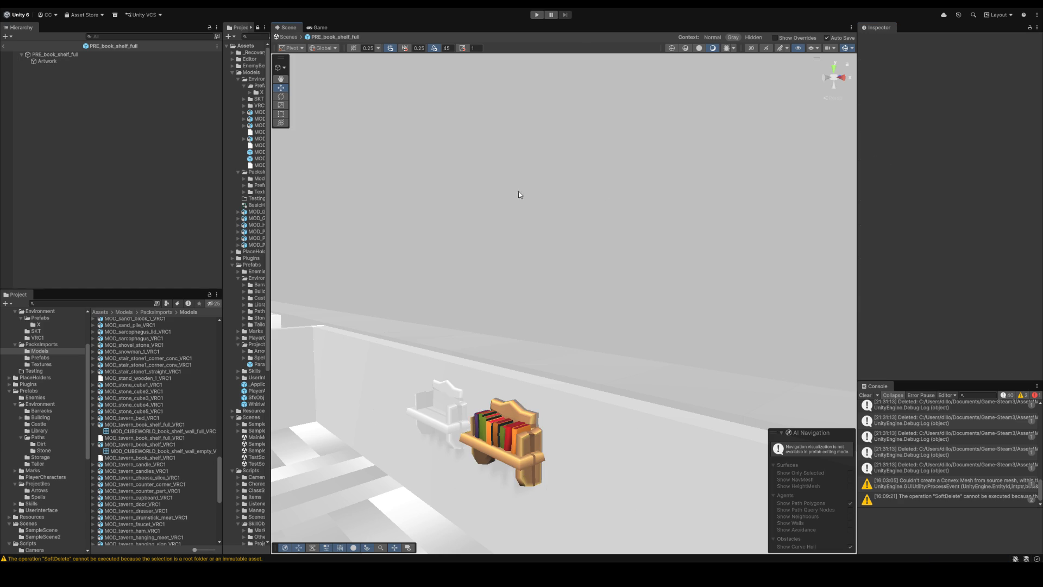
left_click(4, 47)
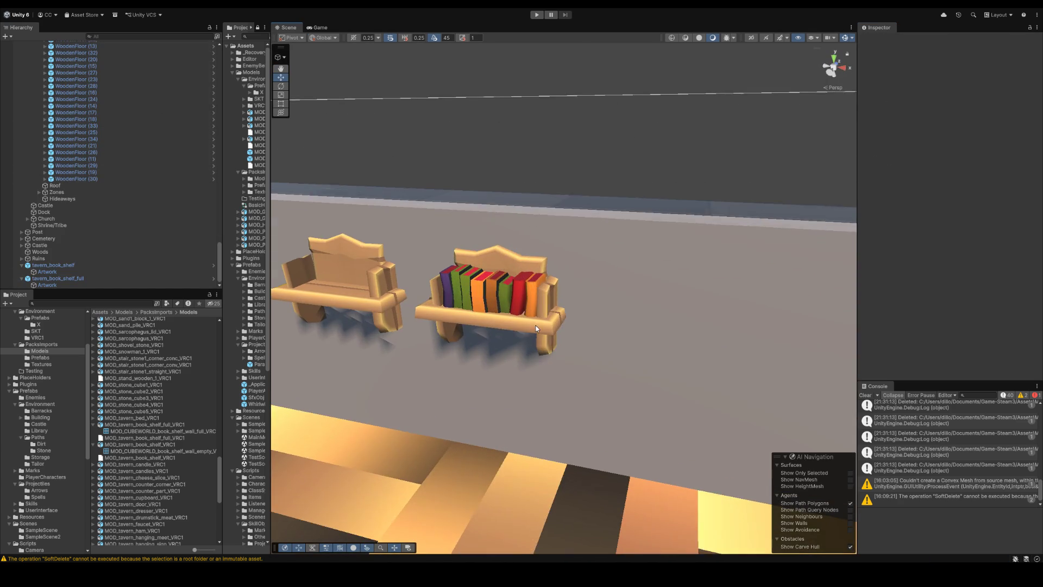
left_click_drag(536, 347, 574, 351)
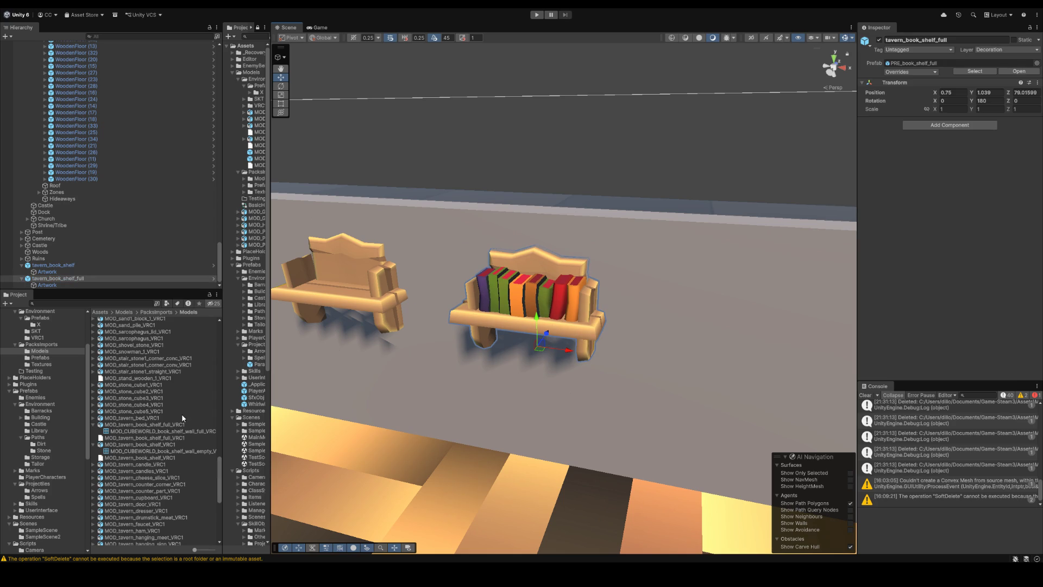
Step: Rename the tavern bookshelf FBX to MOD_CUBEWORLD_book_shelf_wall_empty_VRC using the empty shelf's mesh name
left_click(137, 433)
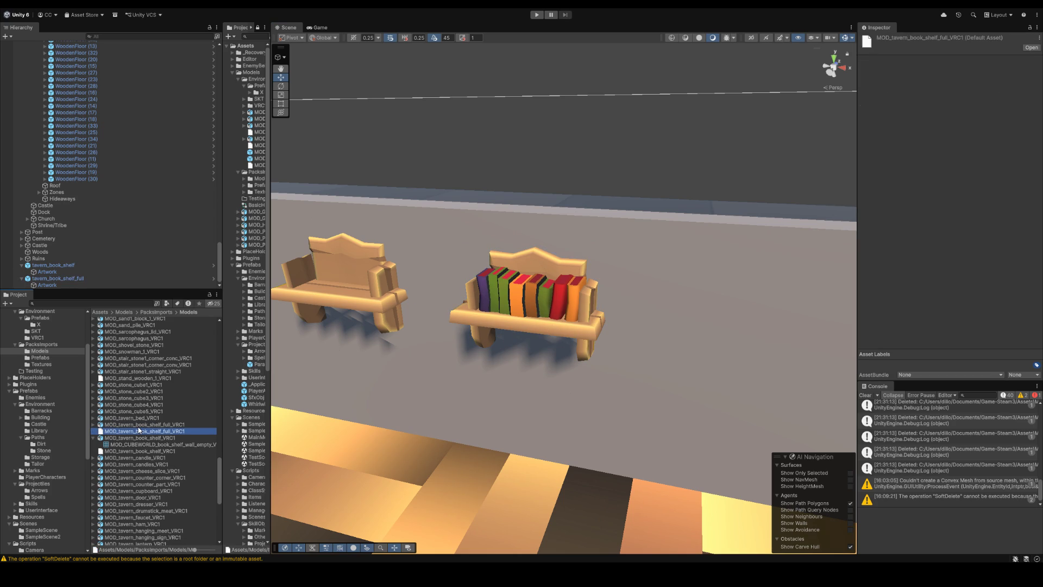
key("Left")
key("Up")
key("Up")
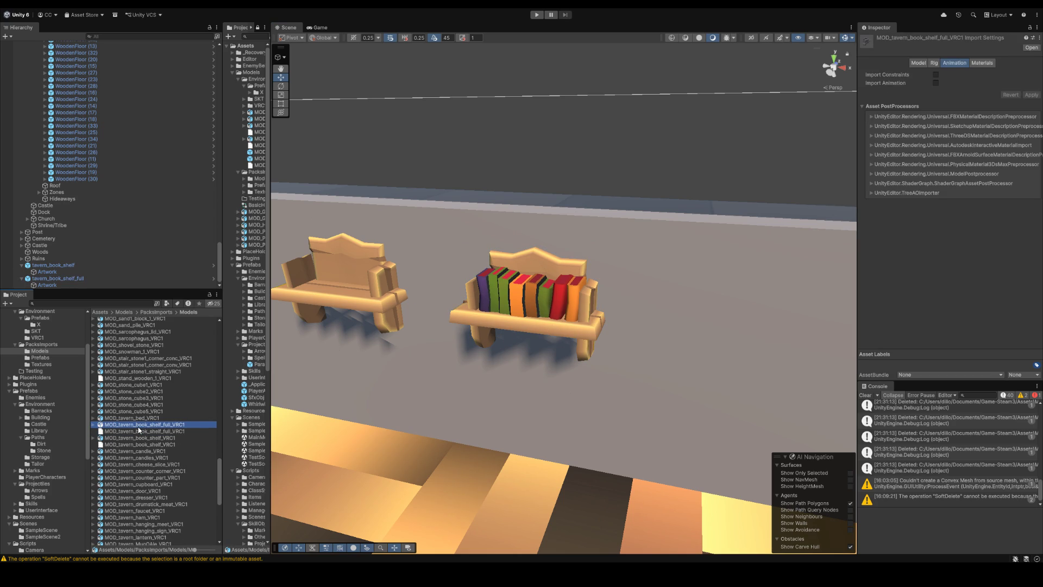
key("F2")
key("ctrl+v")
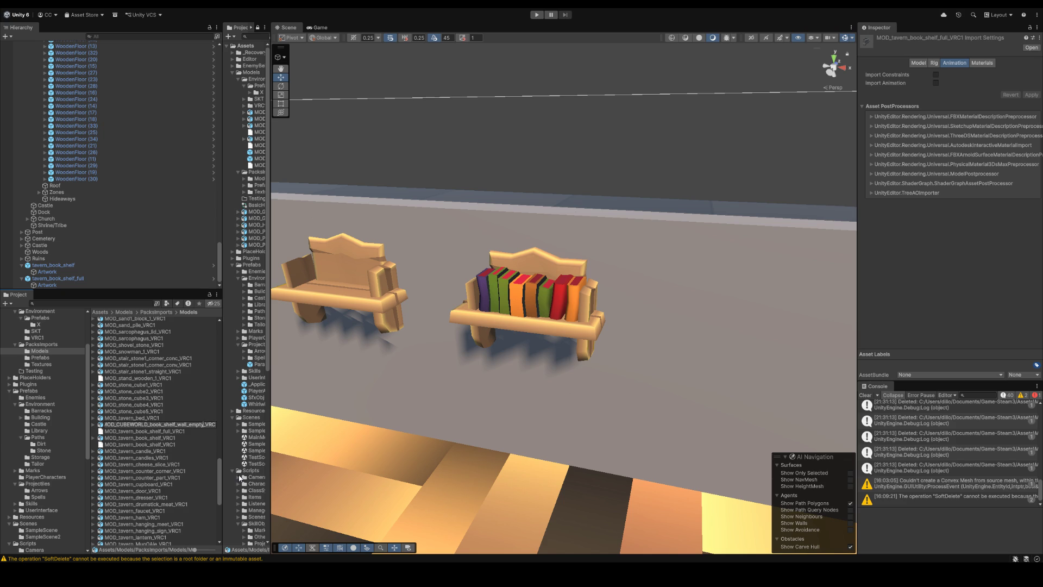
key("BackSpace")
key("BackSpace")
key("BackSpace")
scroll(168, 429, "up", 5)
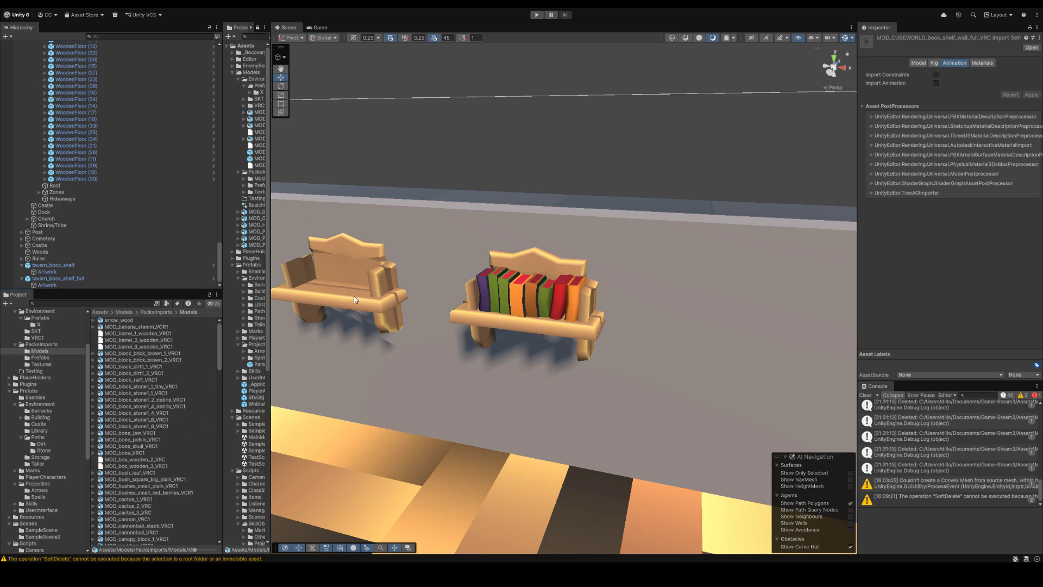
left_click(47, 272)
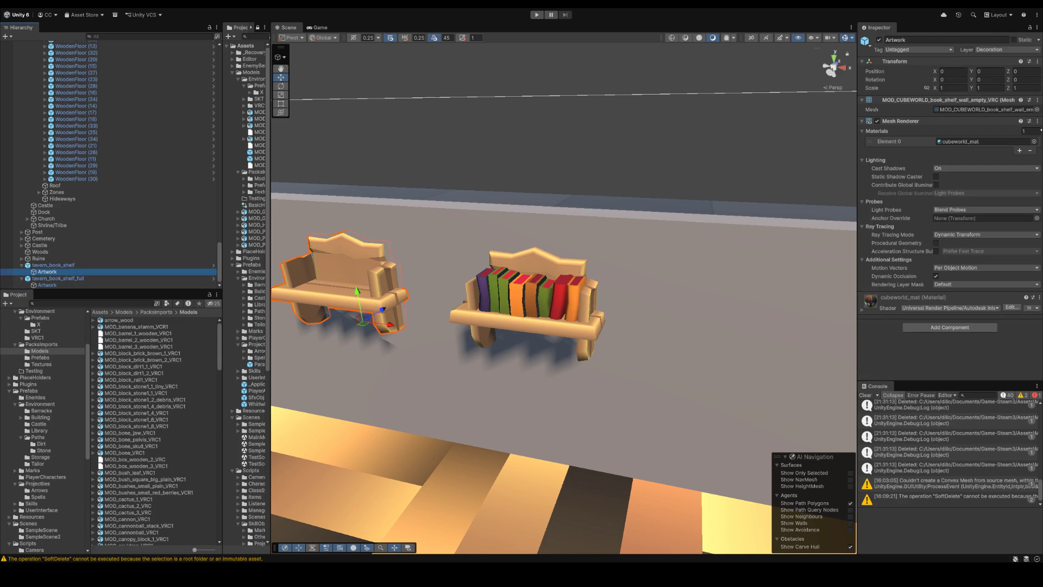
left_click(986, 110)
left_click(177, 424)
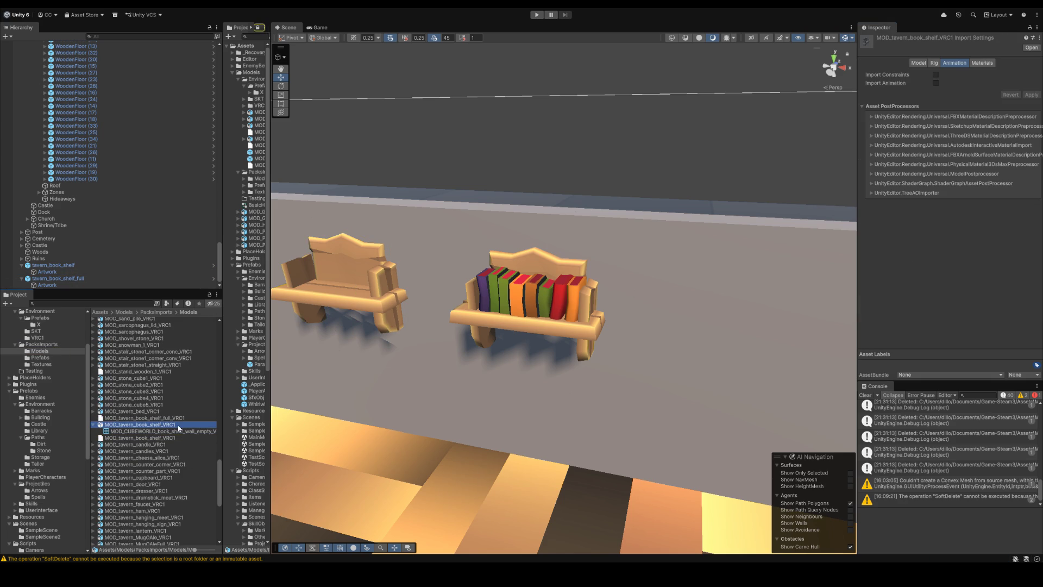
key("F2")
key("ctrl+v")
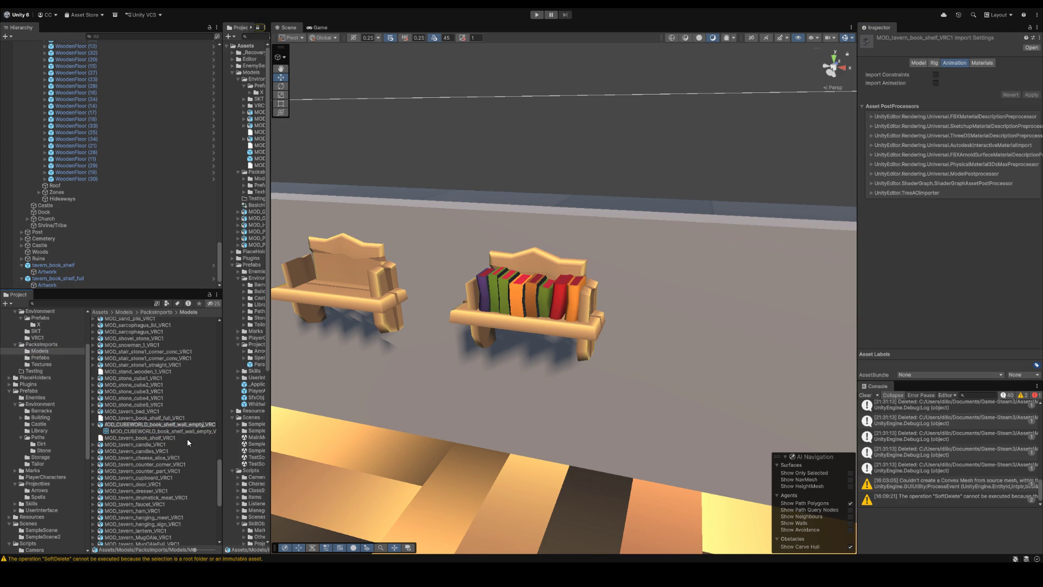
key("Return")
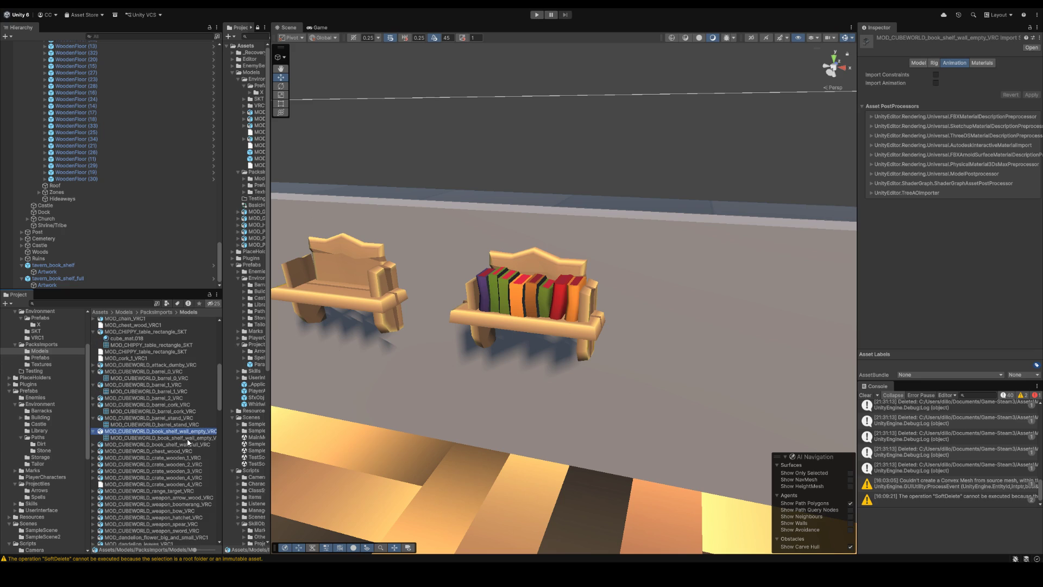
Step: Select the full bookshelf wall model and the book-holding shelf in the scene
left_click(187, 440)
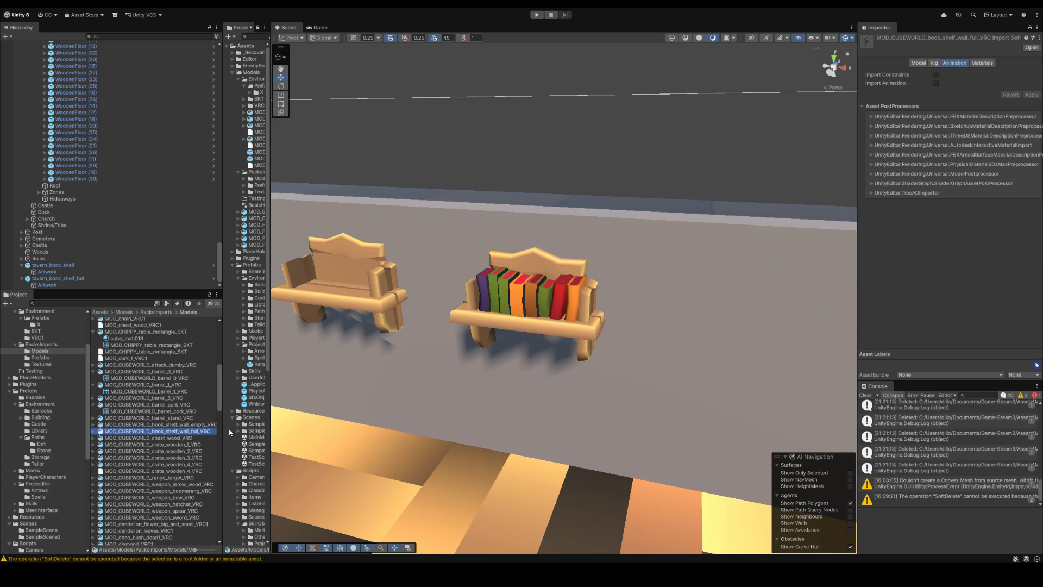
scroll(543, 203, "down", 3)
scroll(543, 202, "down", 3)
left_click(543, 202)
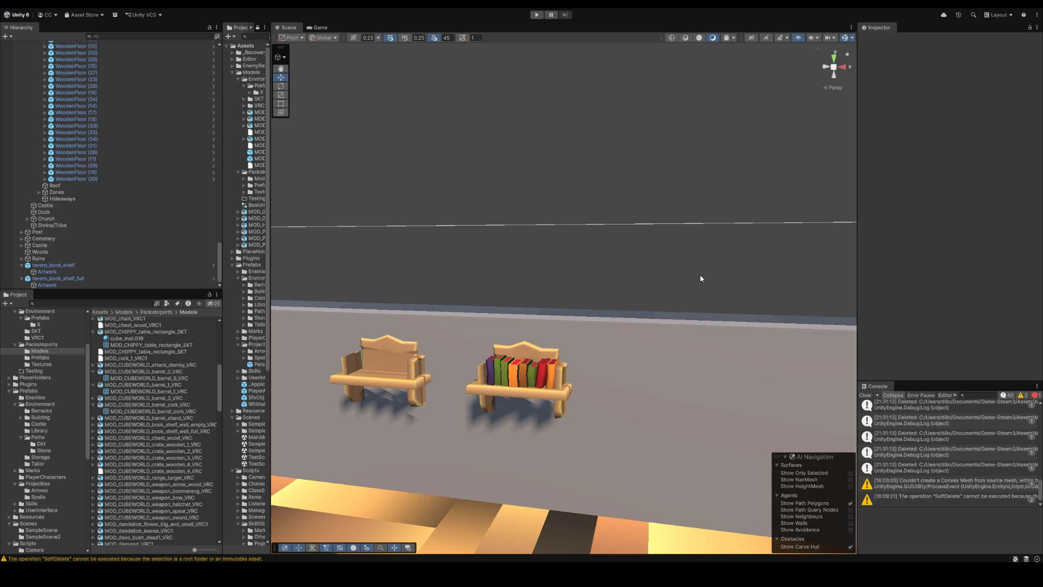
left_click(549, 368)
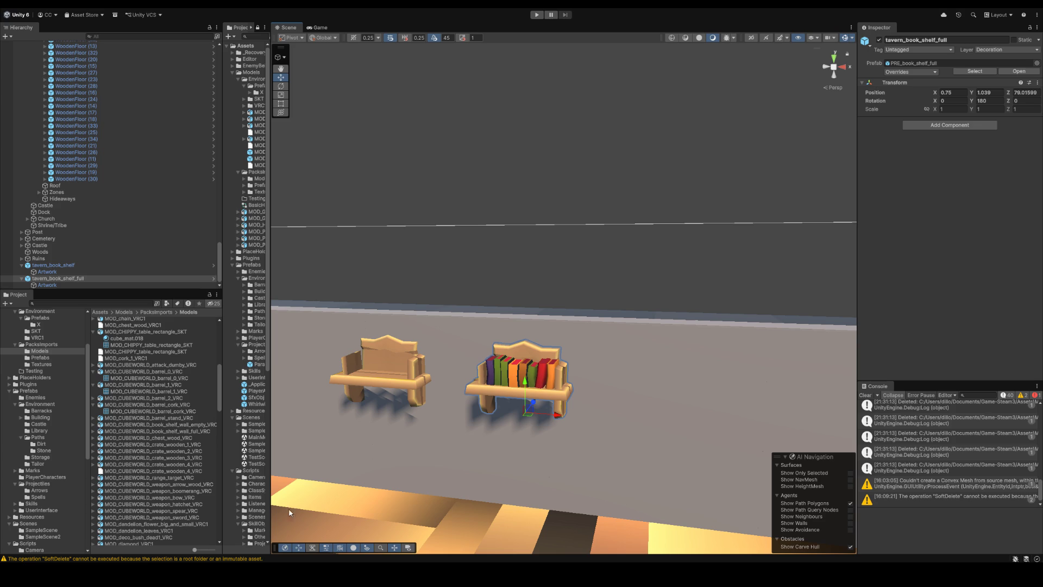
scroll(519, 400, "down", 2)
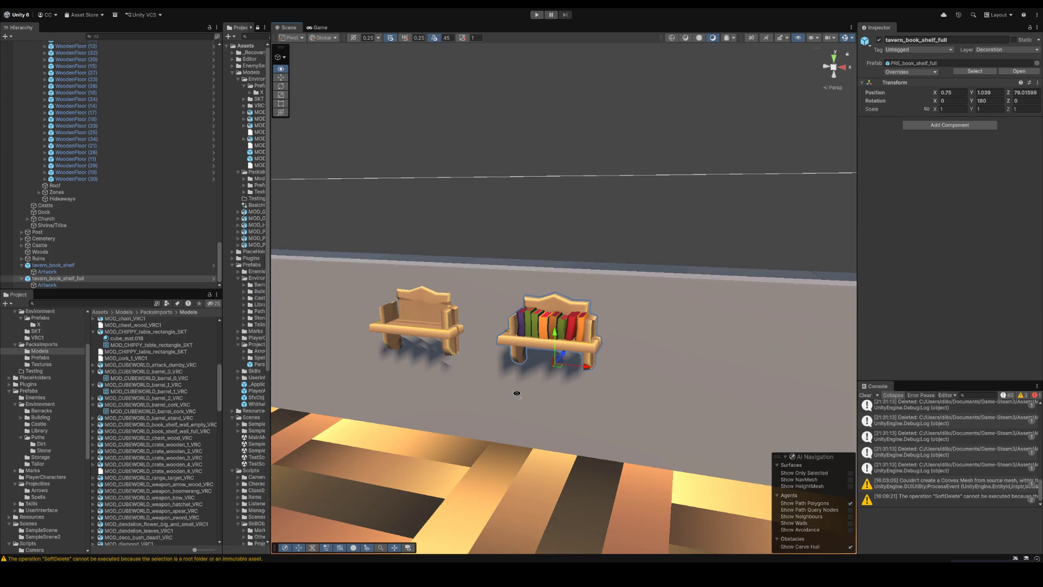
scroll(524, 379, "up", 2)
left_click_drag(543, 389, 544, 403)
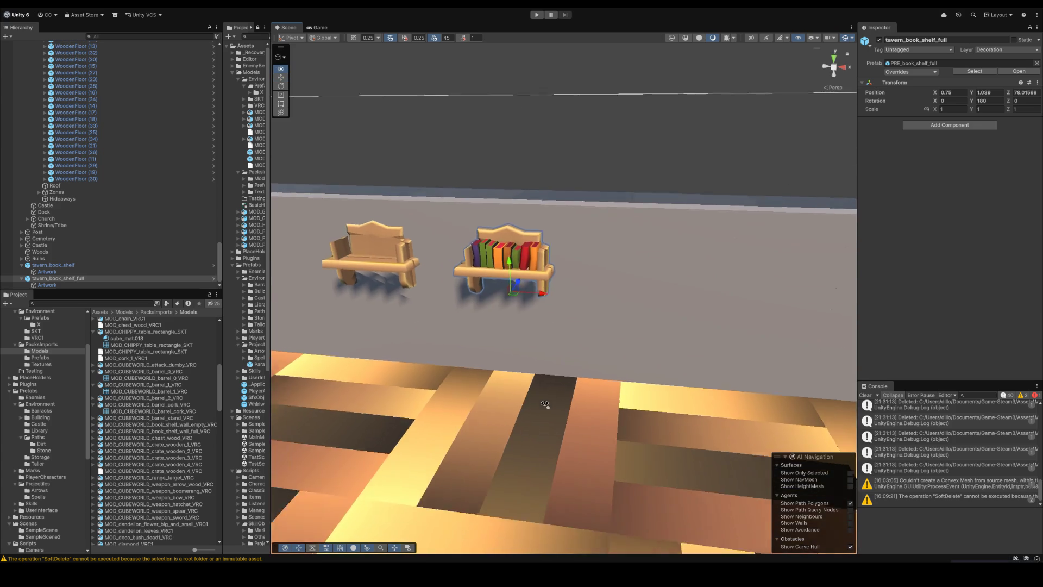
scroll(544, 404, "down", 2)
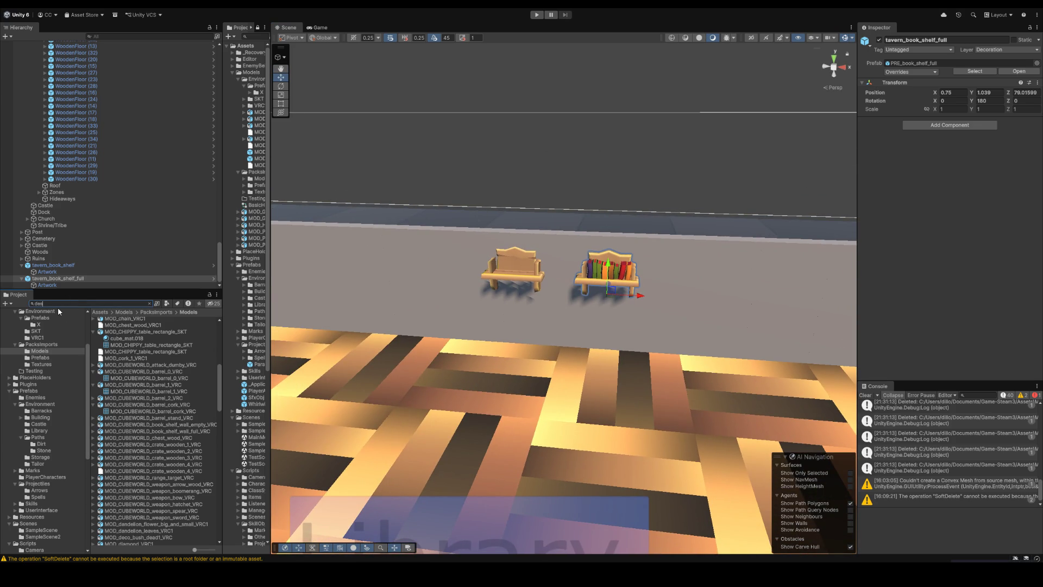
type("save")
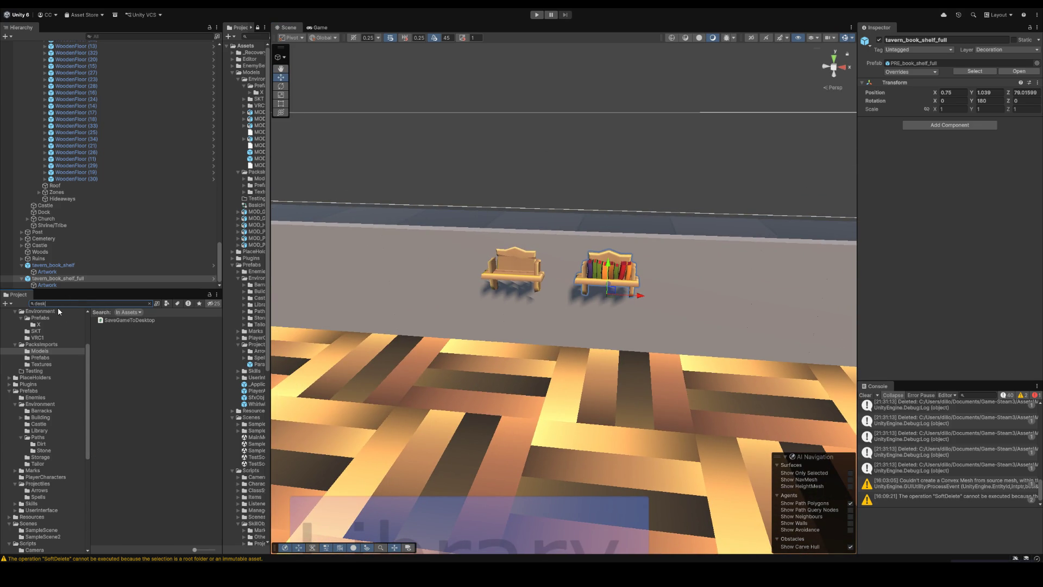
Step: Clear the search, open the stone block model asset in Blender and quit it
key("BackSpace")
key("BackSpace")
key("BackSpace")
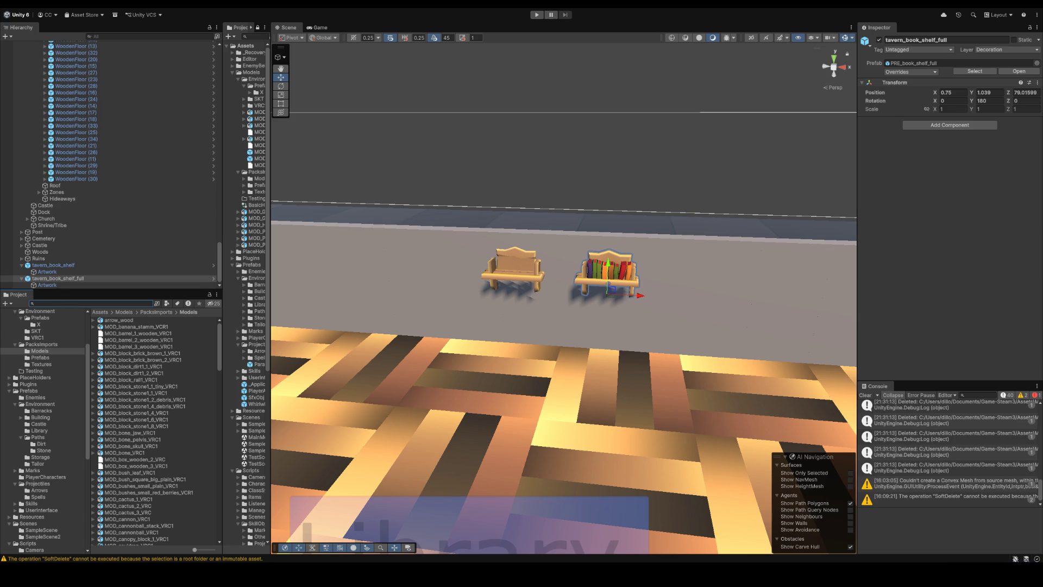
left_click(139, 421)
right_click(629, 404)
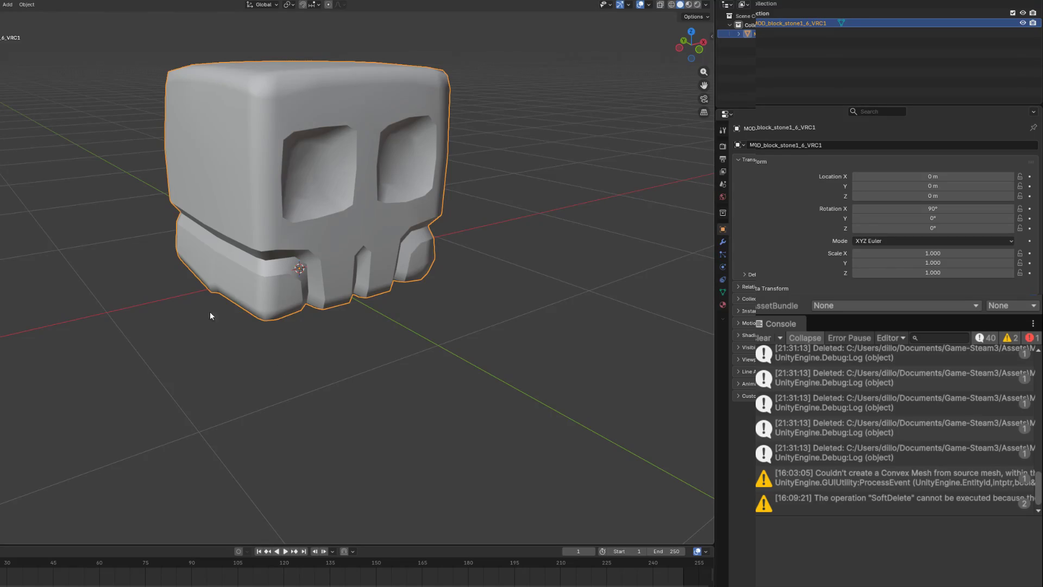
left_click(262, 350)
key("ctrl+q")
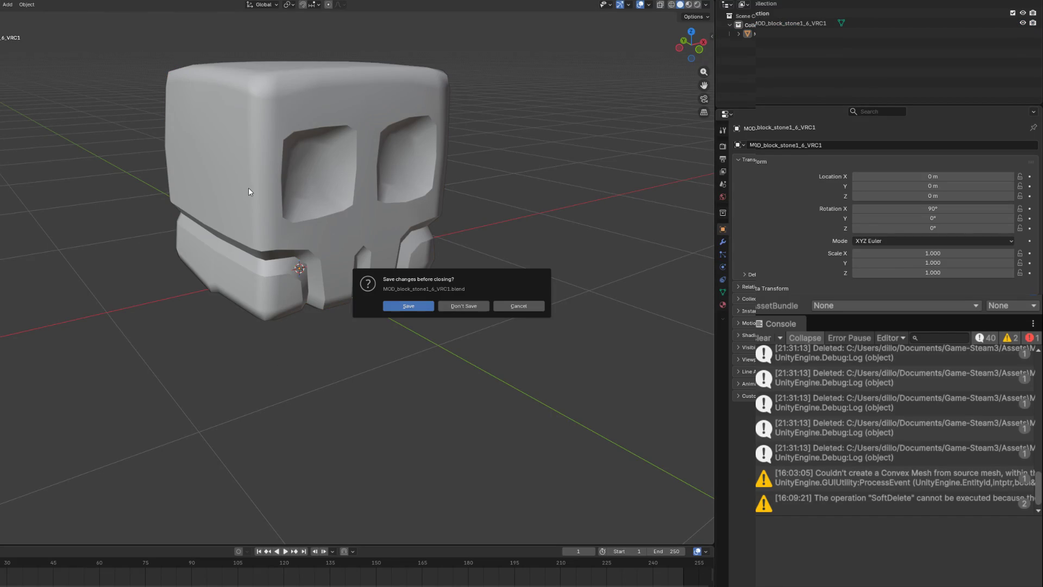
Step: Close the stone block without saving and raise the cube mesh 0.5 m along Z in Edit Mode
left_click(473, 304)
key("KP_1")
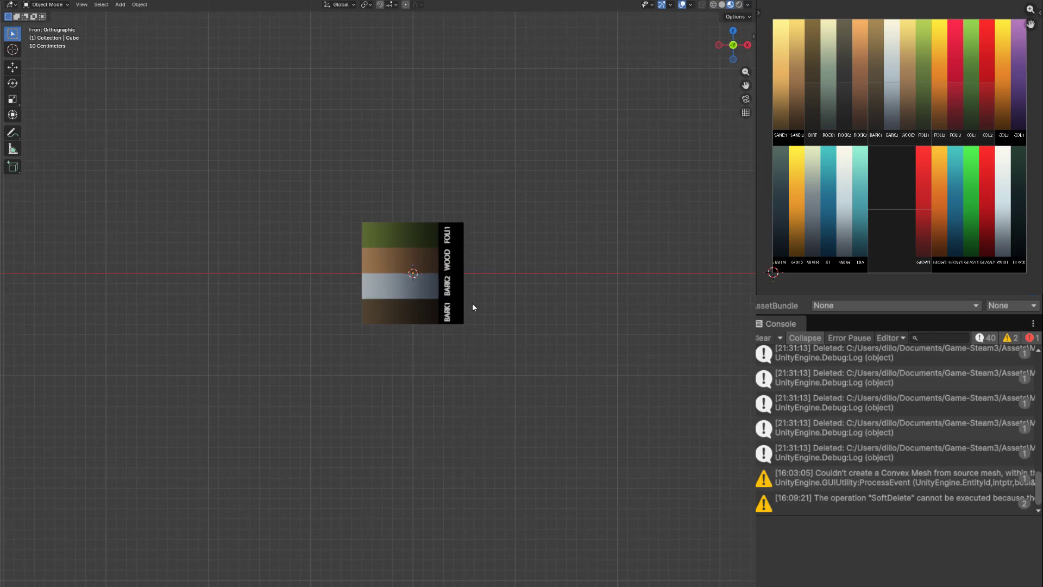
key("Tab")
scroll(472, 303, "up", 3)
key("g")
key("z")
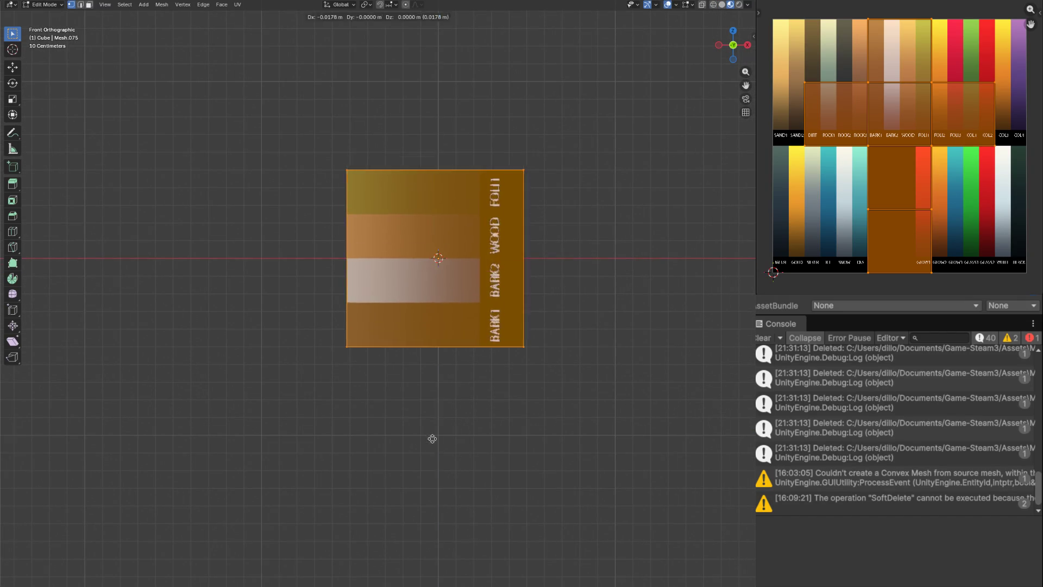
key("ctrl")
left_click(455, 364)
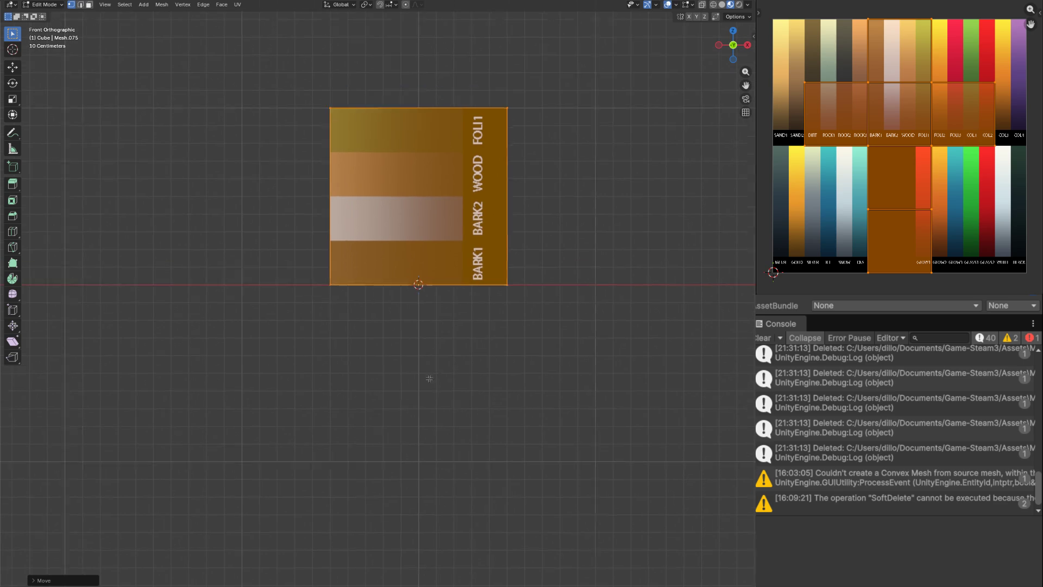
Step: Select the cube and lower its top edge along Z toward a thin board
left_click(314, 304)
key("c")
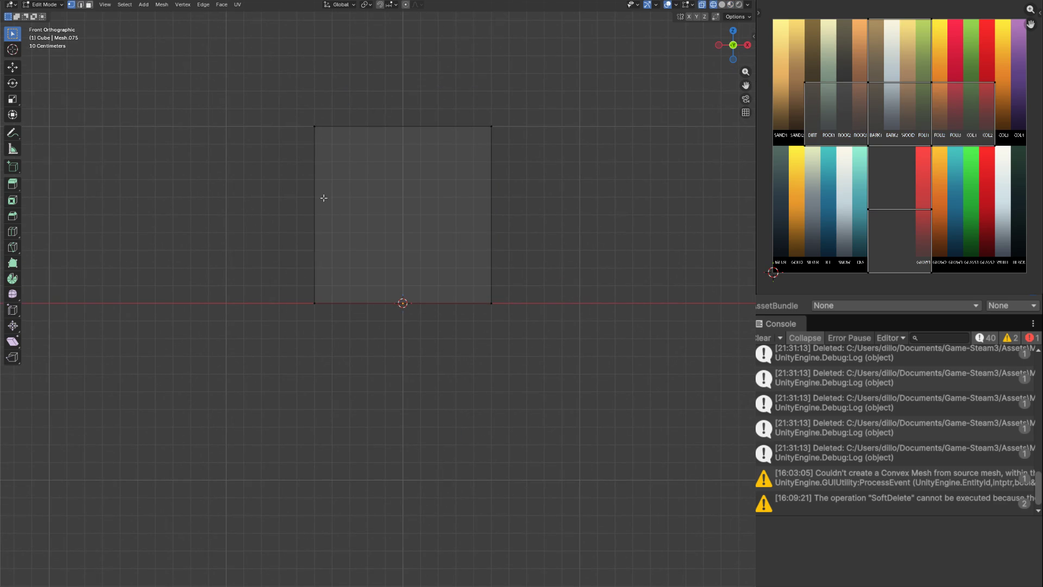
key("a")
left_click_drag(578, 121, 520, 210)
key("KP_1")
scroll(484, 180, "up", 3)
key("g")
key("z")
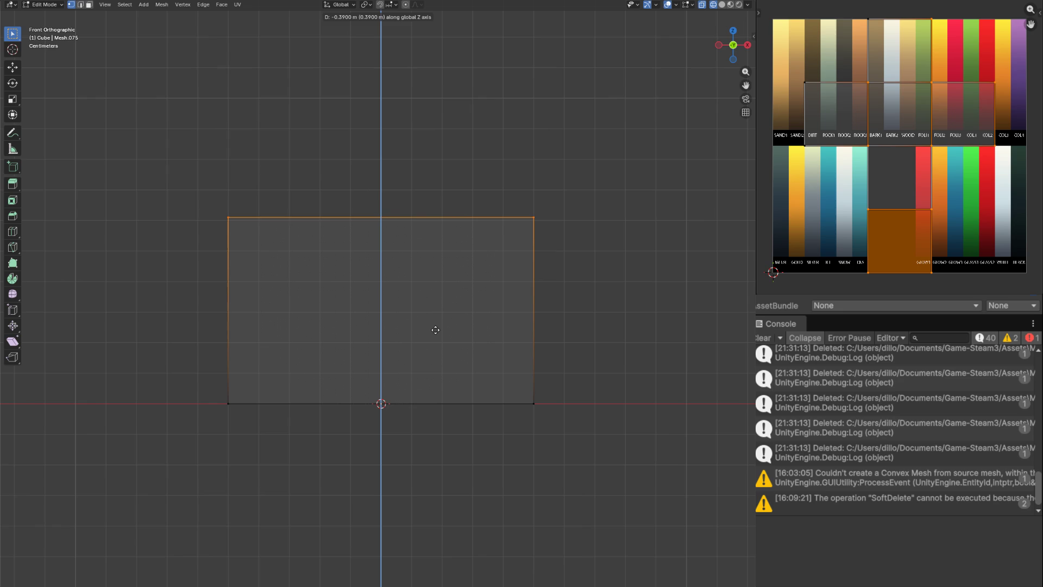
left_click(434, 332)
Step: Raise the bottom edge along Z so the cube becomes a thin square slab
left_click(227, 422)
left_click(528, 403)
right_click(528, 403)
key("g")
key("z")
left_click(528, 252)
Step: In face select, pick a side face of the board and start extruding it along X
key("ctrl+KP_7")
key("KP_7")
scroll(563, 226, "down", 5)
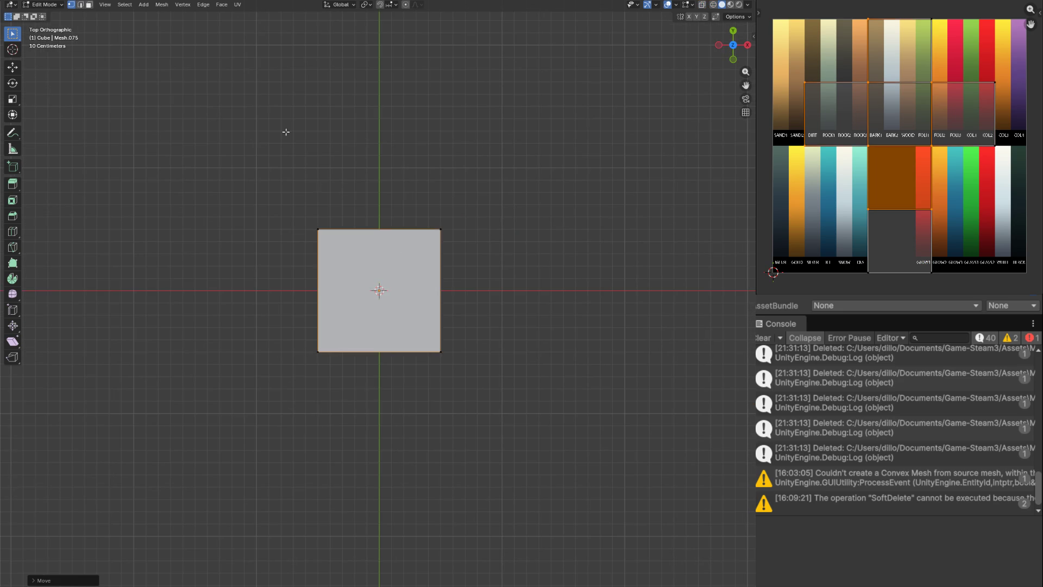
left_click(88, 4)
left_click_drag(263, 235, 349, 324)
left_click(336, 318)
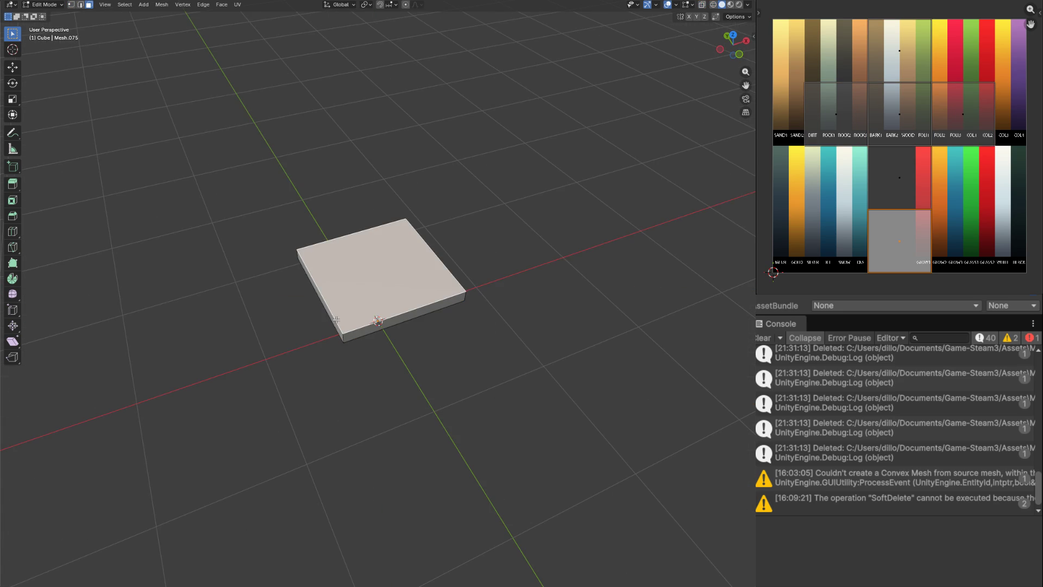
left_click(337, 326)
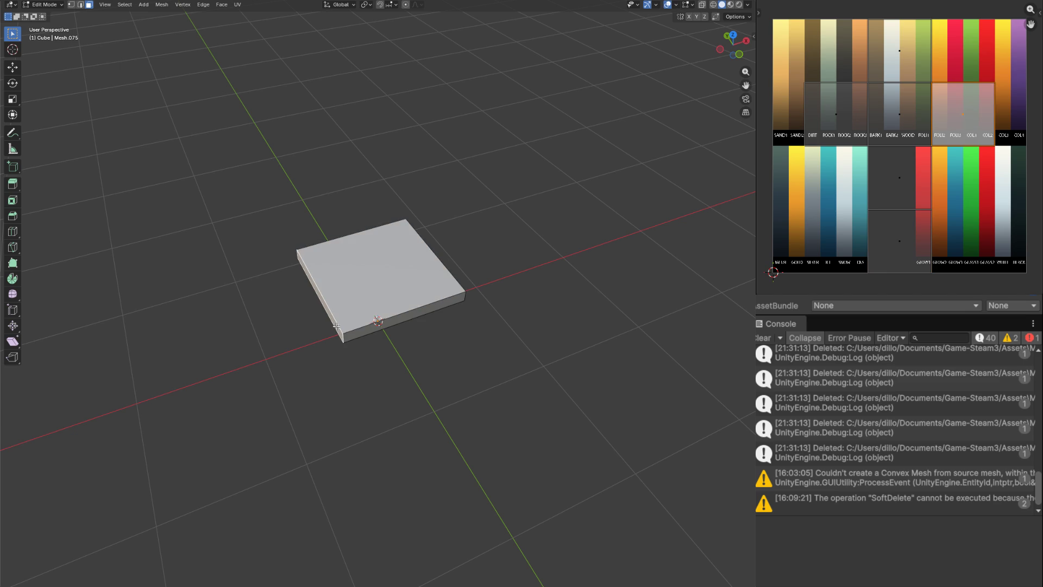
key("KP_1")
scroll(337, 326, "up", 3)
key("e")
key("x")
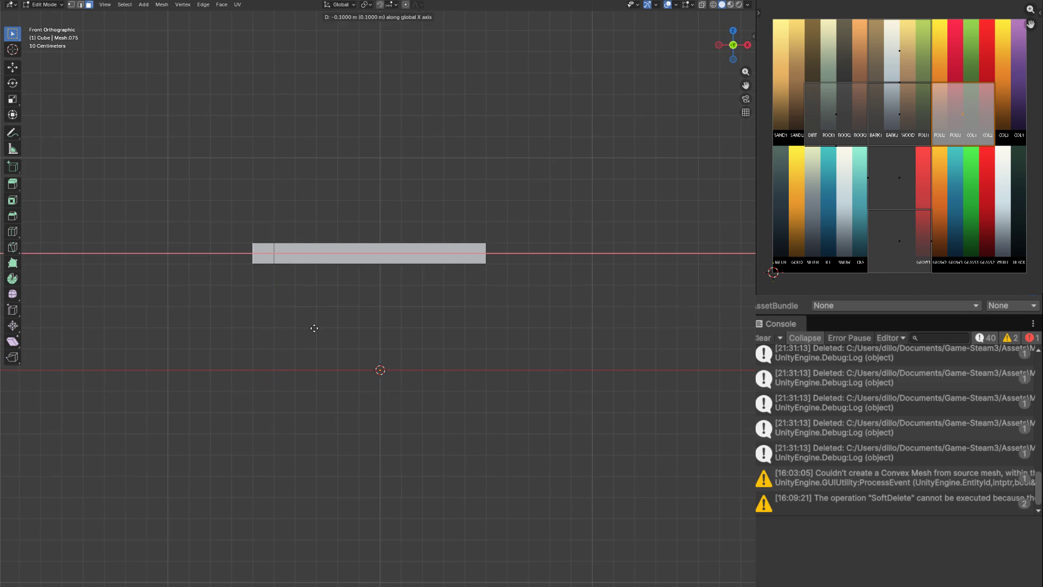
Step: Finish the sideways extrusion and extrude the left side face 1 m outward
left_click(299, 328)
left_click_drag(320, 316, 317, 280)
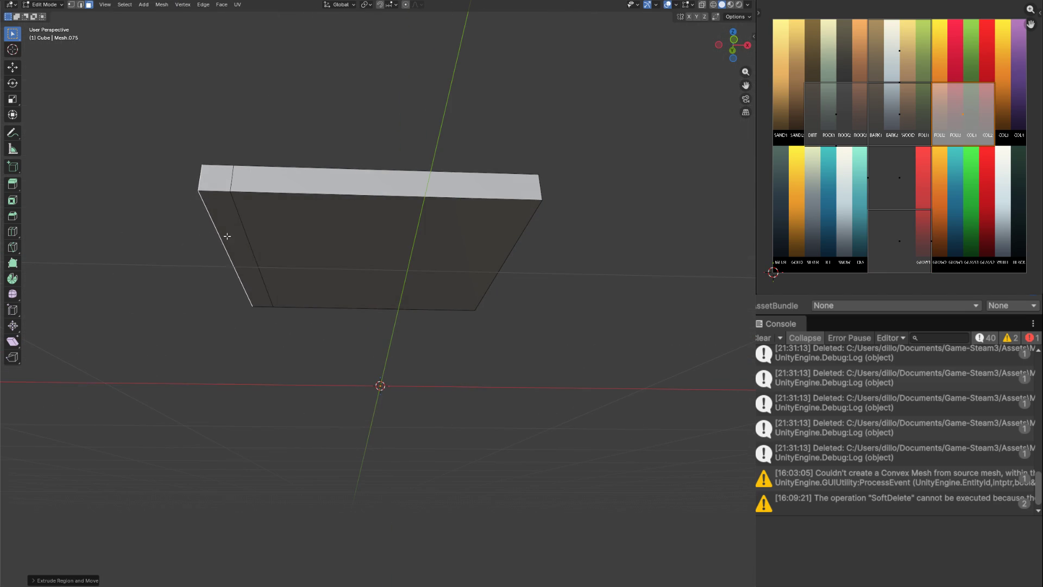
left_click(273, 263)
key("e")
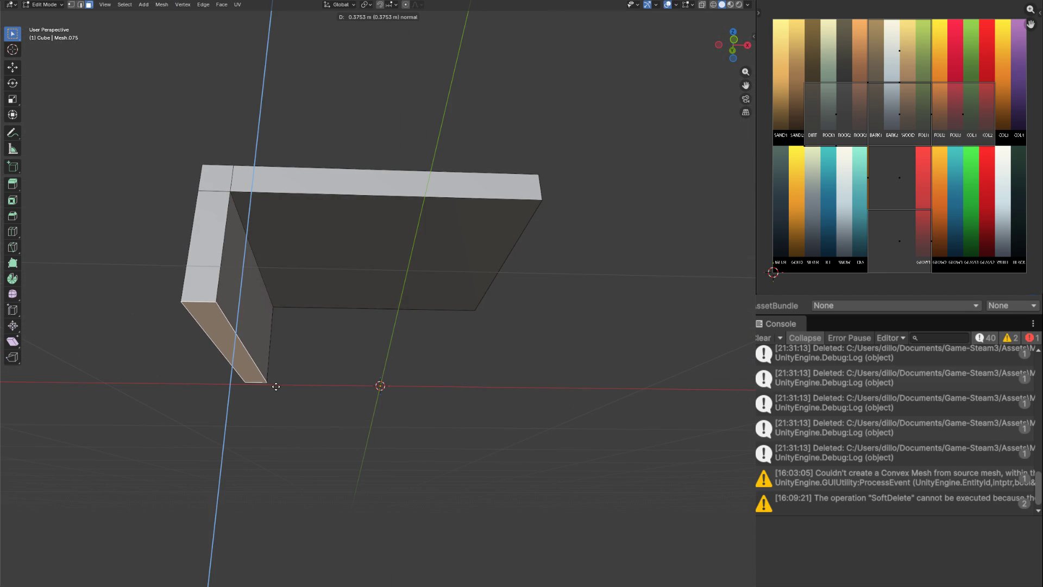
type("1")
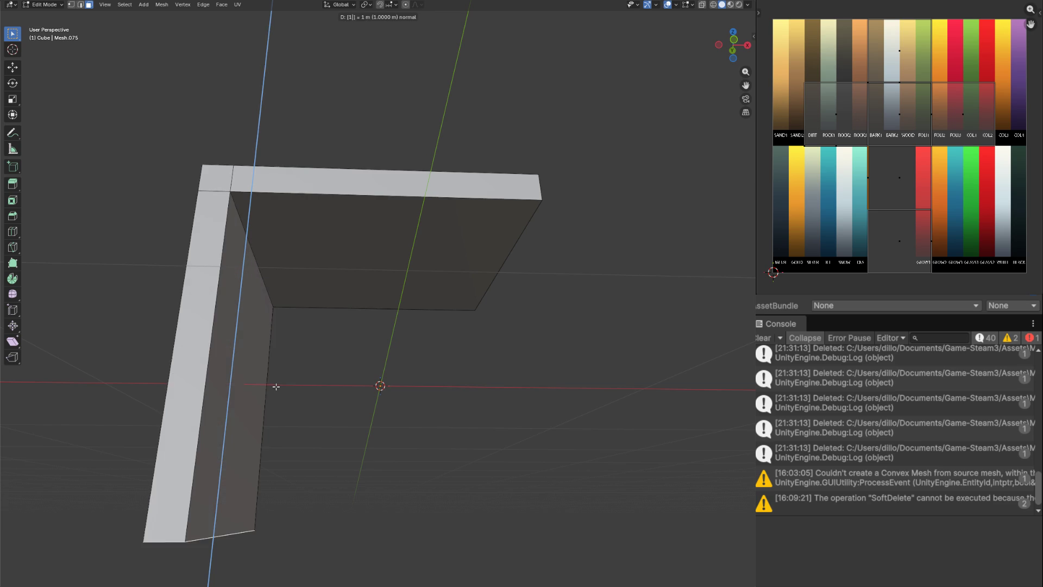
key("Return")
Step: Drop the left leg's bottom edge down to Z 0 at ground level
key("KP_1")
key("a")
key("g")
key("z")
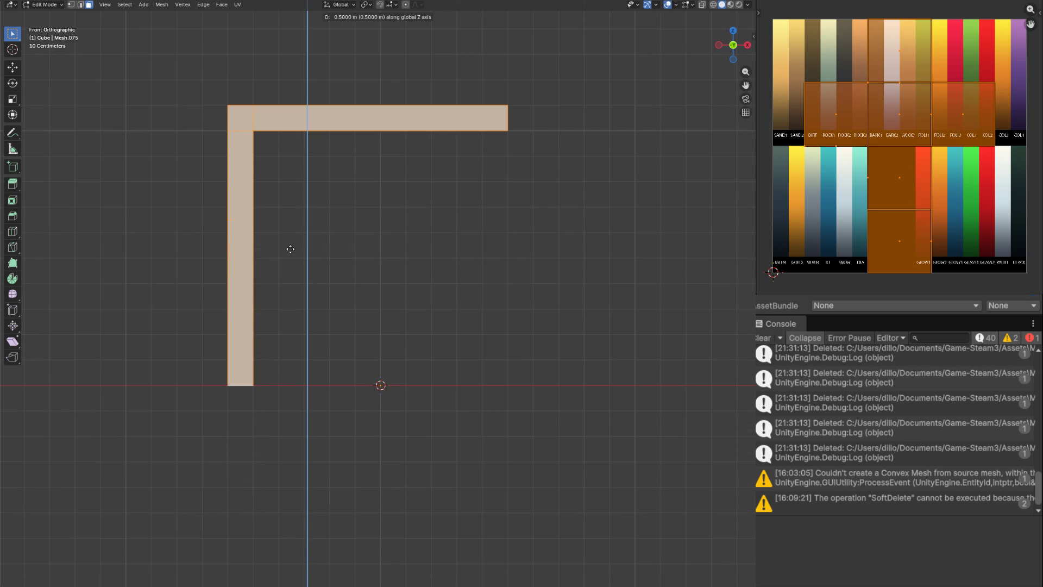
key("Escape")
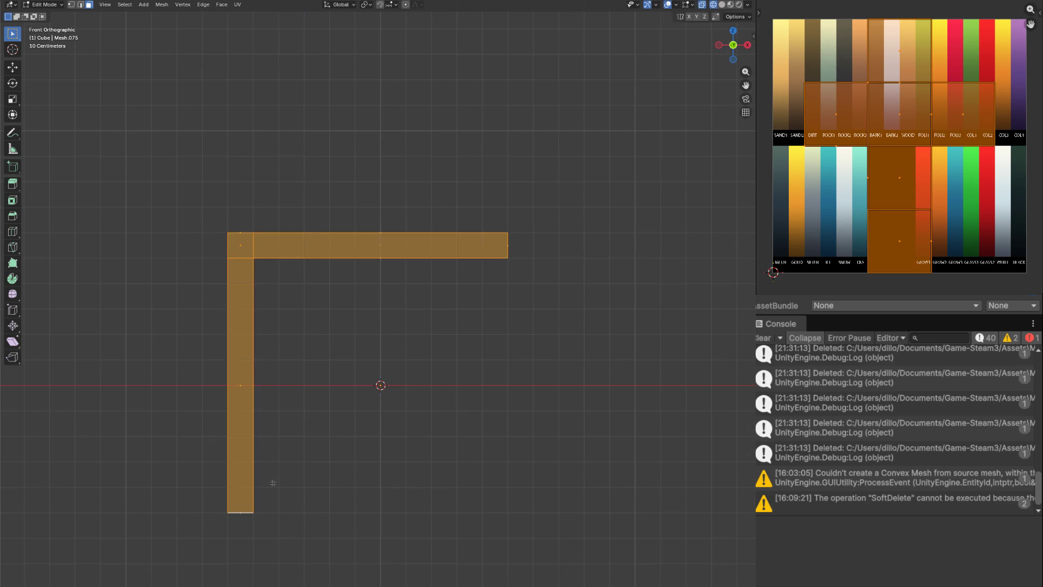
key("alt+a")
key("c")
left_click(239, 514)
key("Return")
key("g")
key("z")
left_click(262, 389)
scroll(344, 358, "right", 3)
Step: Extrude the top's right end sideways, then down to the ground as a wide right block
key("c")
left_click(422, 271)
key("Return")
scroll(353, 282, "right", 3)
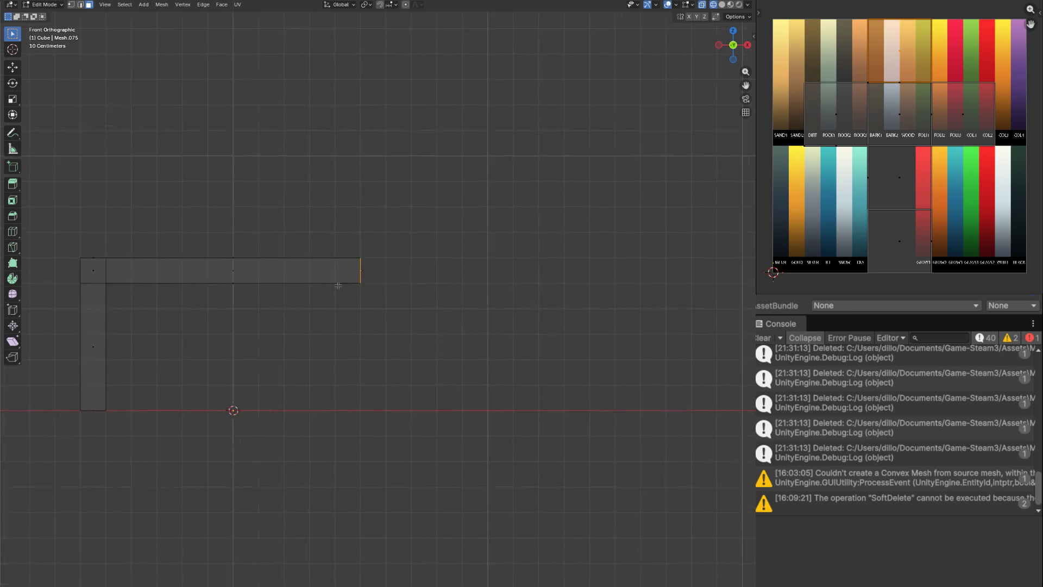
scroll(348, 295, "right", 1)
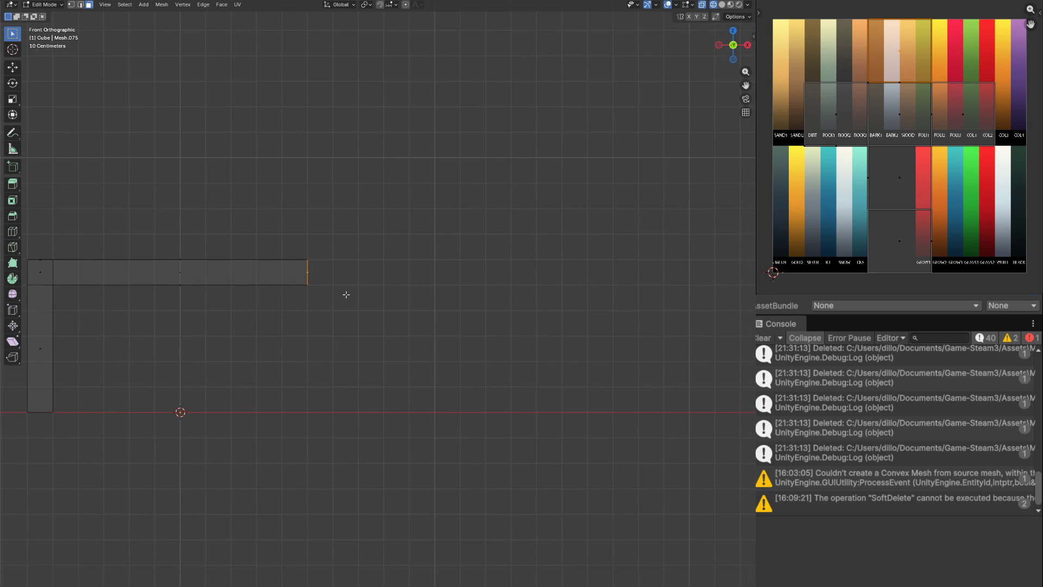
key("e")
left_click(446, 305)
key("c")
left_click_drag(366, 302, 373, 322)
key("Return")
key("e")
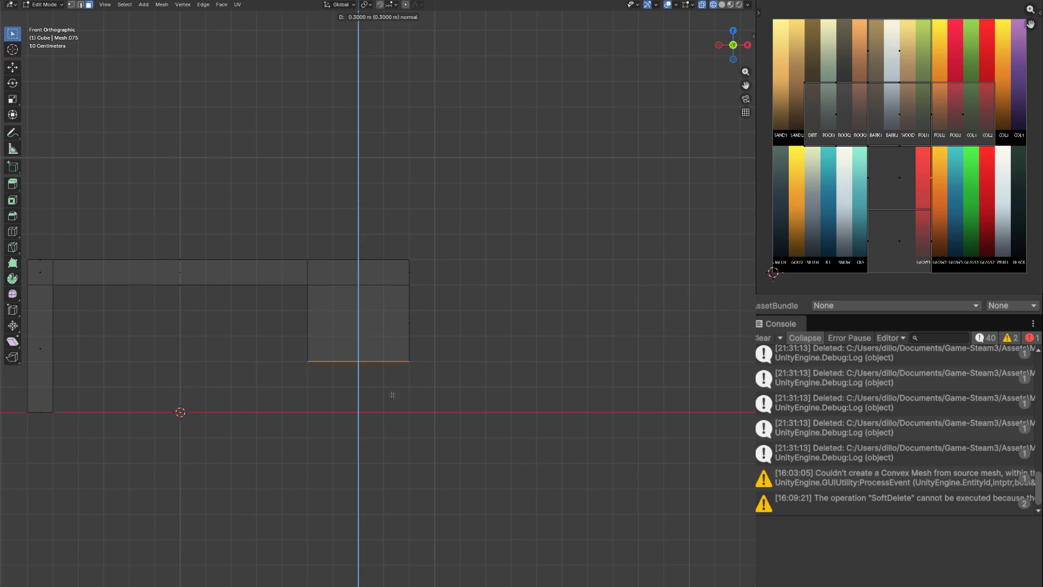
left_click(397, 430)
left_click(398, 450)
Step: Check the desk shape in Object Mode and resume editing with everything selected
key("Tab")
mouse_move(449, 381)
left_mouse_down()
mouse_move(457, 403)
mouse_move(486, 403)
left_mouse_up()
key("Tab")
key("a")
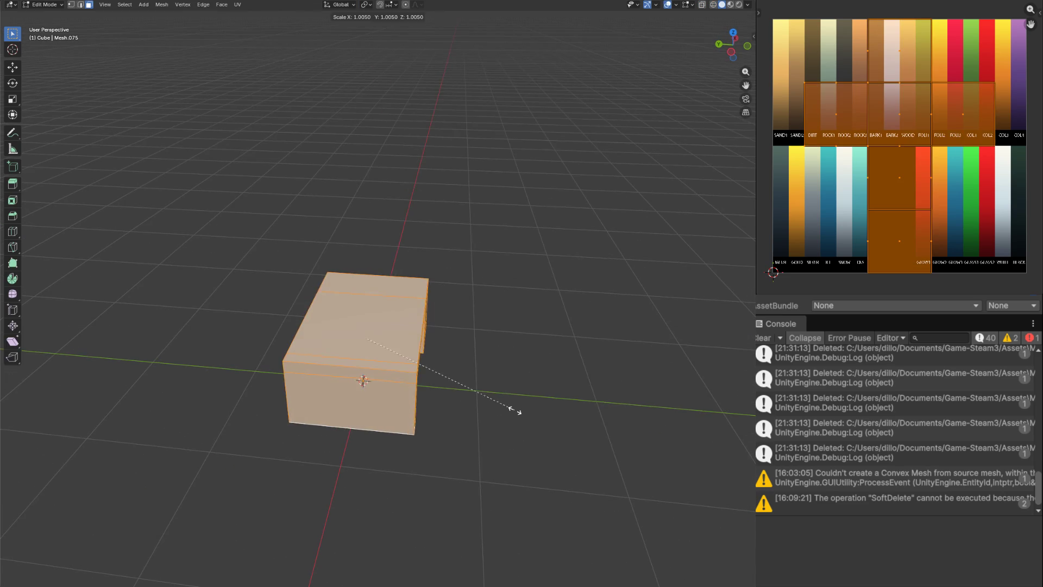
Step: From the top view, scale the desk mesh shallower along Y
key("KP_7")
scroll(350, 421, "up", 3)
key("g")
key("y")
key("Escape")
key("s")
key("y")
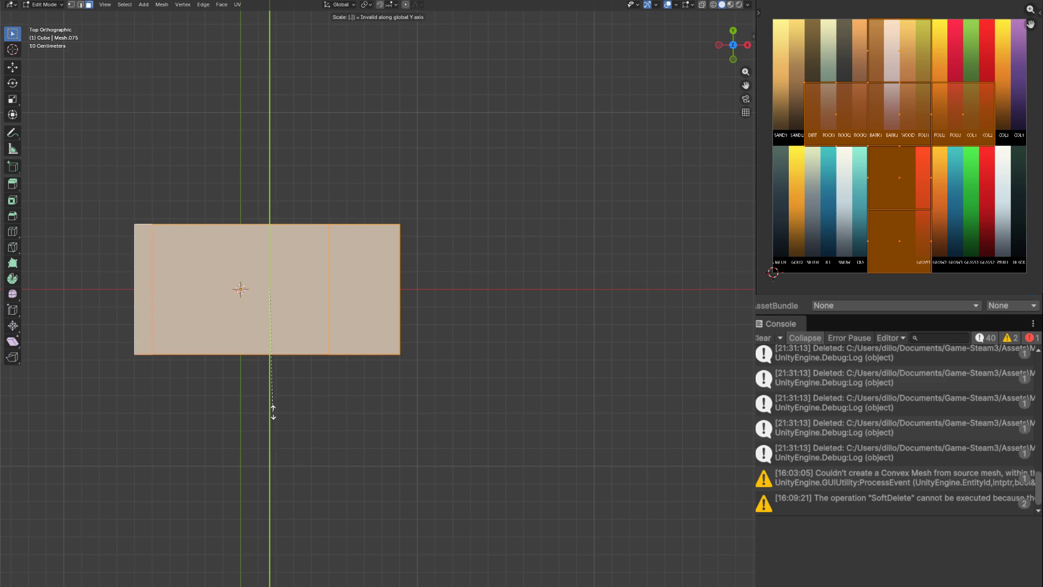
left_click(273, 411)
Step: Reposition the mesh along Y and X, then nudge it freely into place
key("g")
key("y")
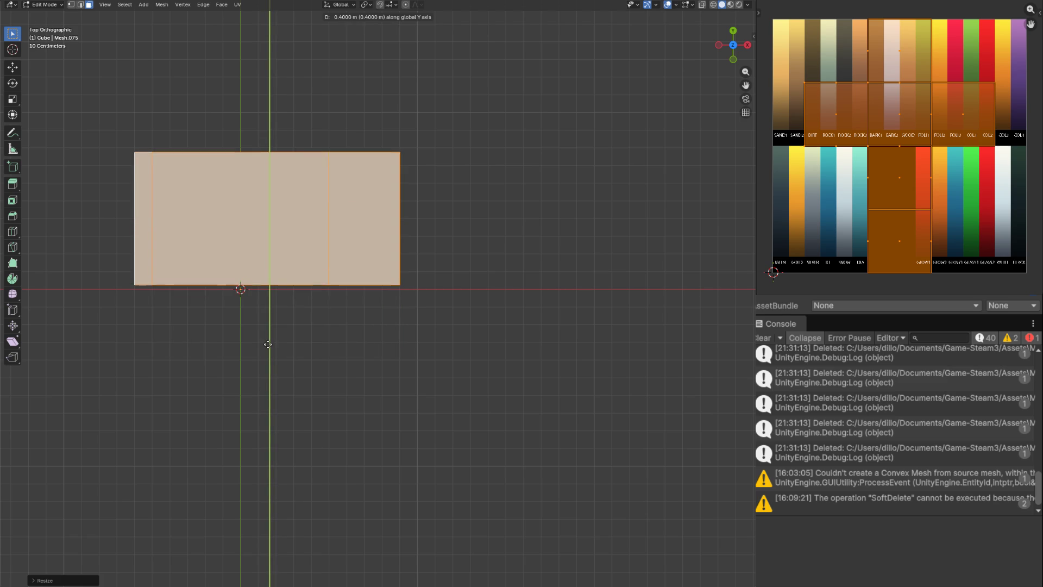
left_click(269, 344)
key("g")
key("x")
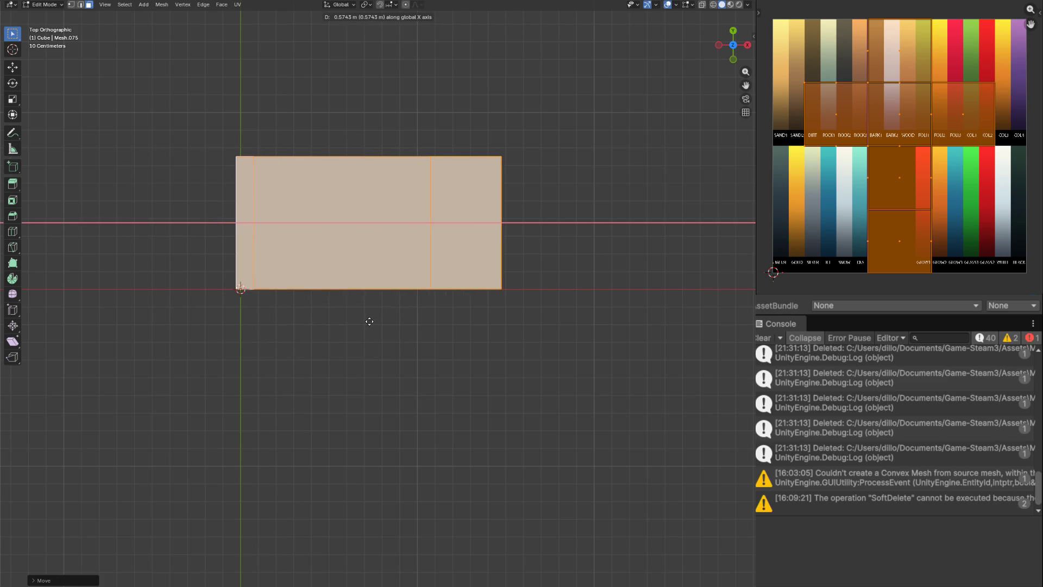
left_click(377, 320)
scroll(299, 323, "up", 3)
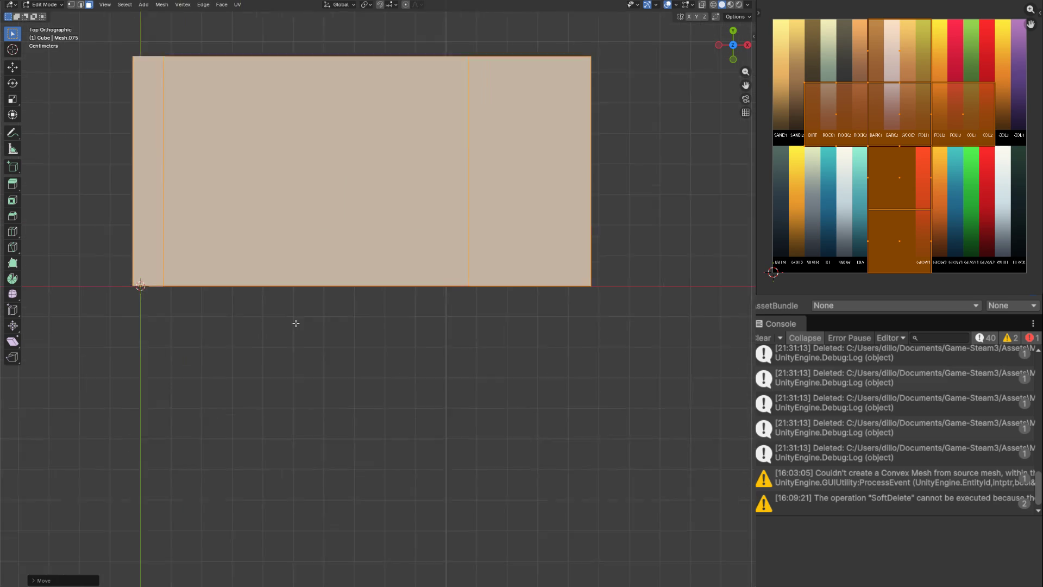
scroll(299, 323, "up", 5)
key("g")
left_click(397, 344)
scroll(397, 345, "down", 5)
Step: Turn the pedestal's upper and lower front faces into two inset drawer recesses with E and S
key("Tab")
scroll(376, 340, "up", 3)
key("Tab")
scroll(376, 340, "up", 3)
left_click(123, 323)
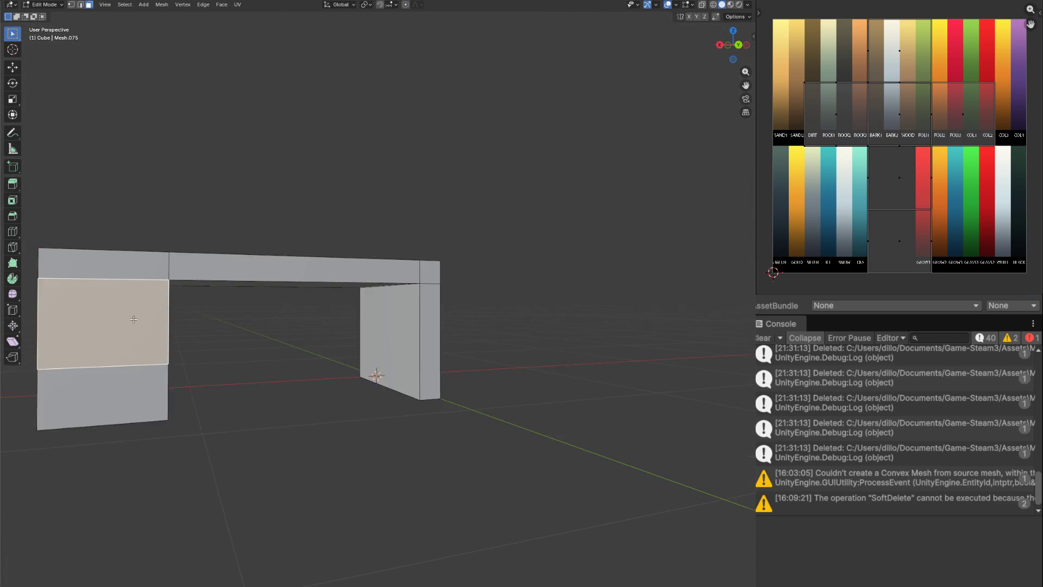
key("e")
right_click(478, 303)
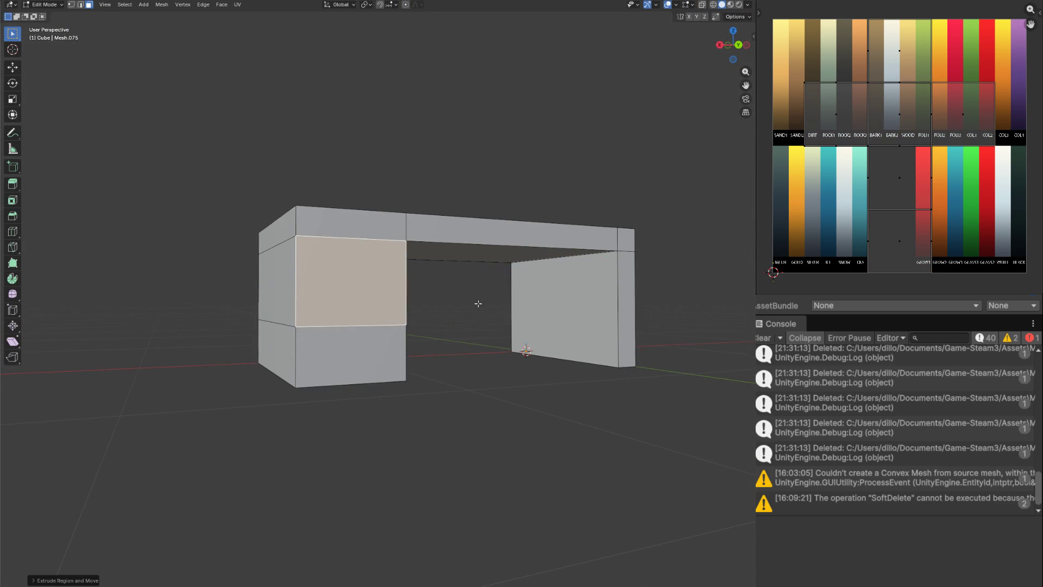
key("s")
left_click(510, 310)
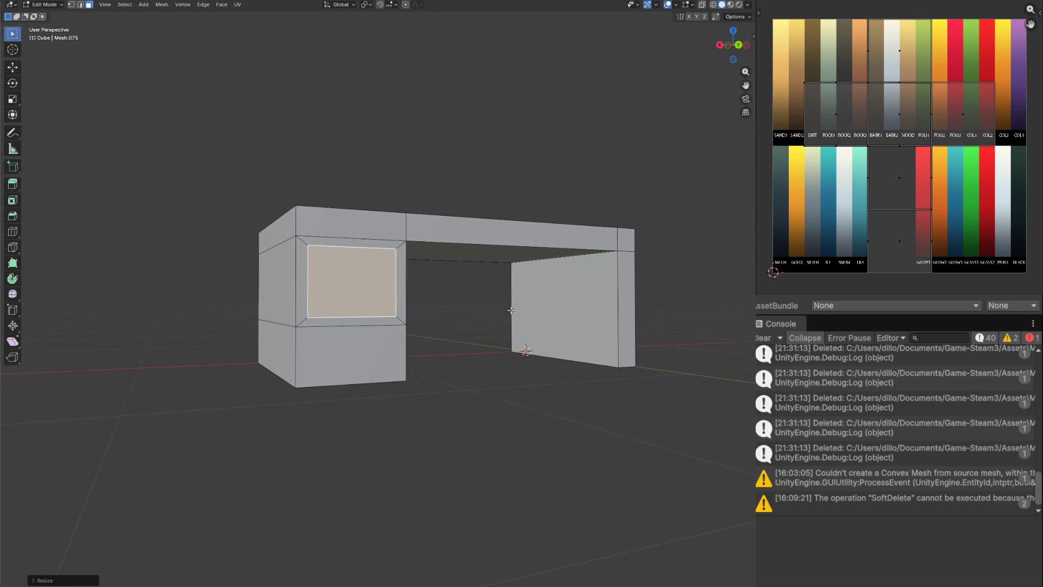
left_click(372, 329)
key("e")
right_click(436, 344)
key("s")
left_click(439, 342)
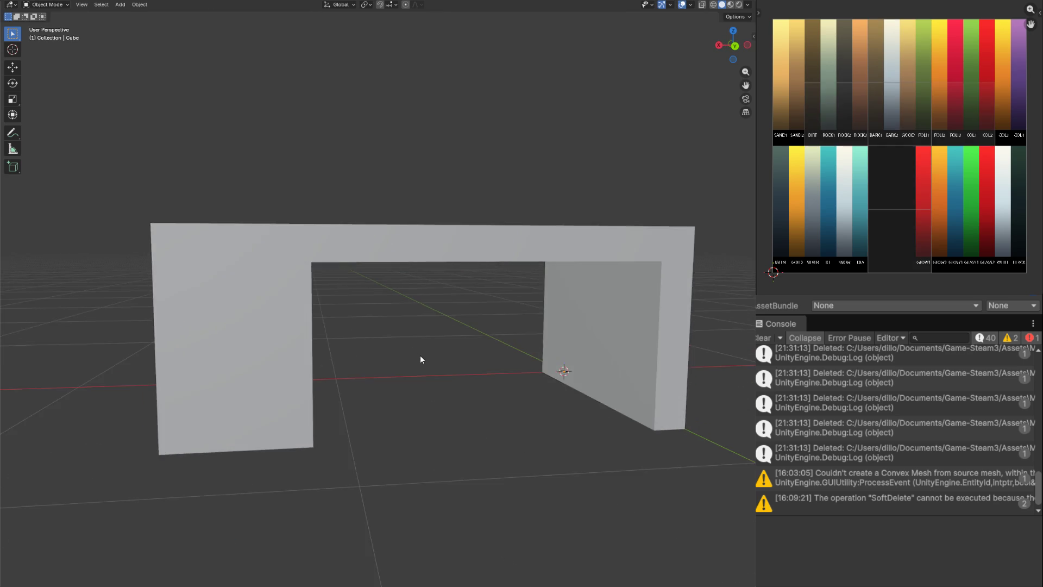
scroll(346, 309, "down", 3)
Step: Preview the desk in material shading, then return to solid shading
key("a")
key("z")
left_click(424, 388)
left_click_drag(424, 383, 382, 337)
key("z")
left_click(443, 354)
Step: Select the left drawer block and shift it along X into position
key("alt+a")
key("c")
left_click_drag(288, 315, 275, 318)
key("Escape")
left_click_drag(496, 318, 429, 302)
key("g")
key("x")
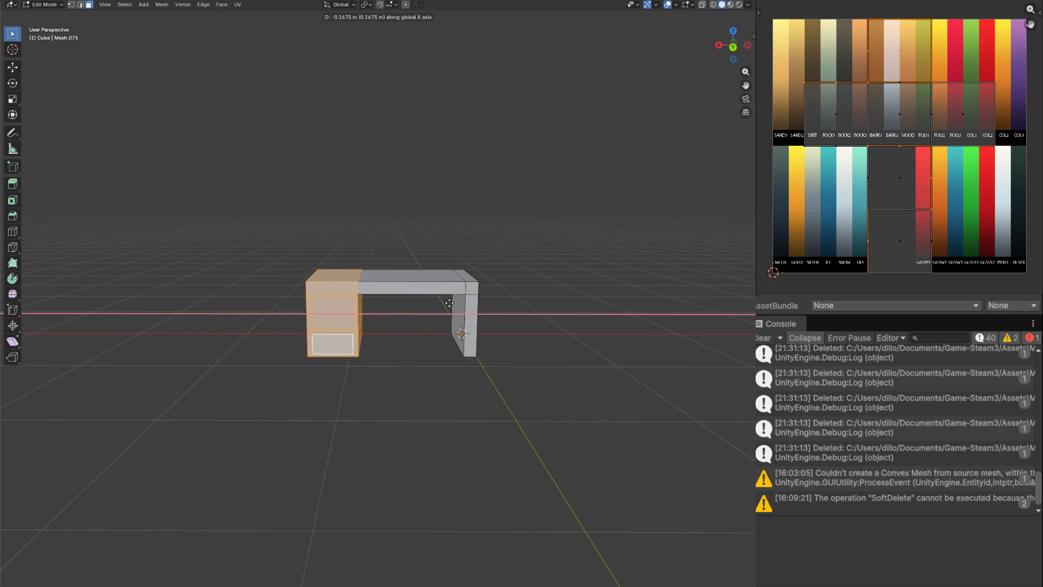
left_click(461, 301)
Step: Switch to Object Mode and select the desk object
key("Tab")
left_click(563, 307)
left_click_drag(439, 318, 273, 337)
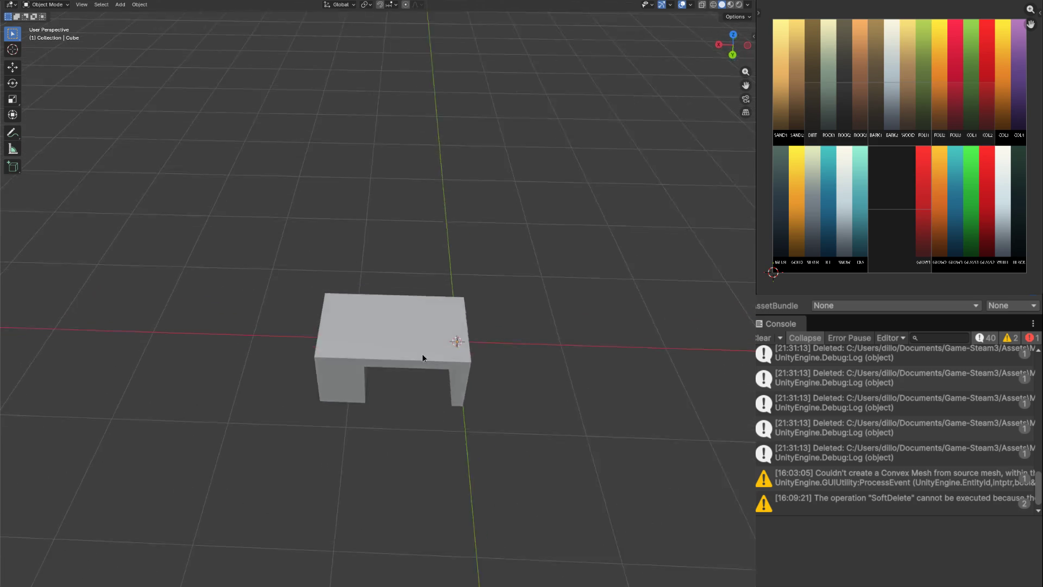
left_click(273, 338)
key("Tab")
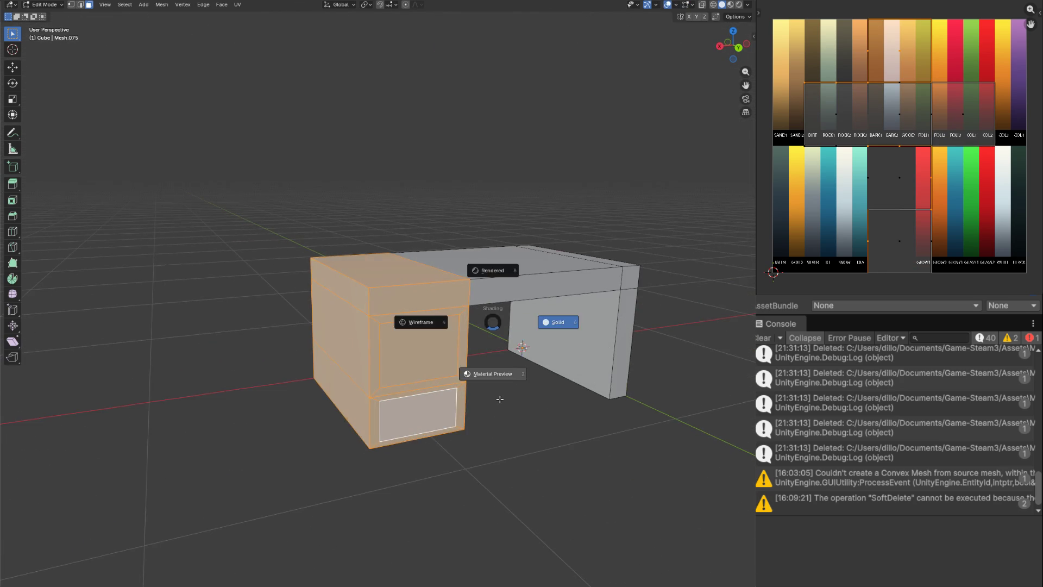
Step: Project the whole desk's UVs from a front-side view of the mesh
left_click(498, 398)
mouse_move(435, 341)
left_mouse_down()
mouse_move(430, 367)
mouse_move(489, 367)
mouse_move(465, 354)
left_mouse_up()
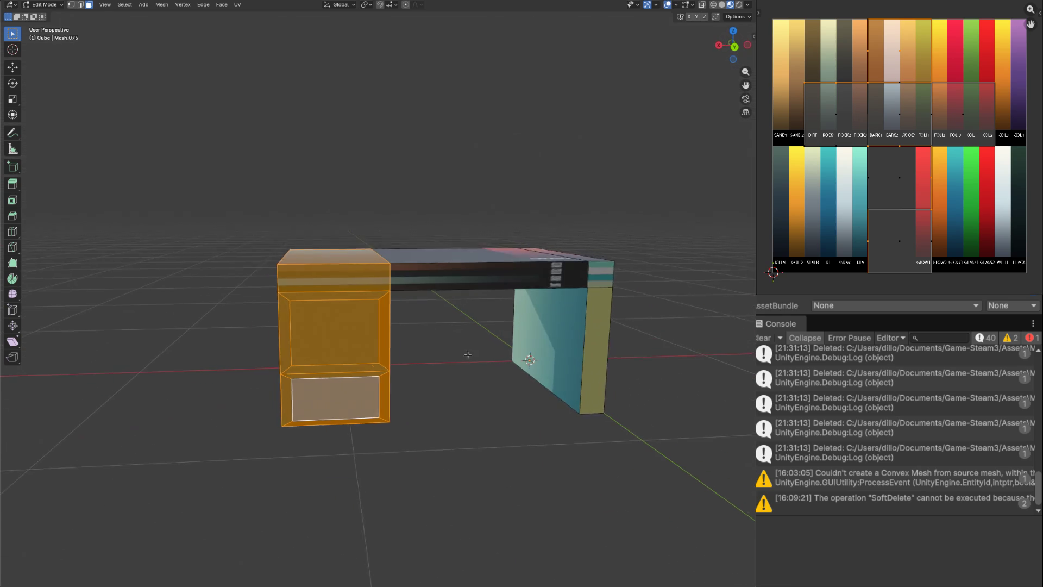
key("a")
key("u")
key("Up")
key("Up")
key("Up")
key("Up")
key("Up")
key("Return")
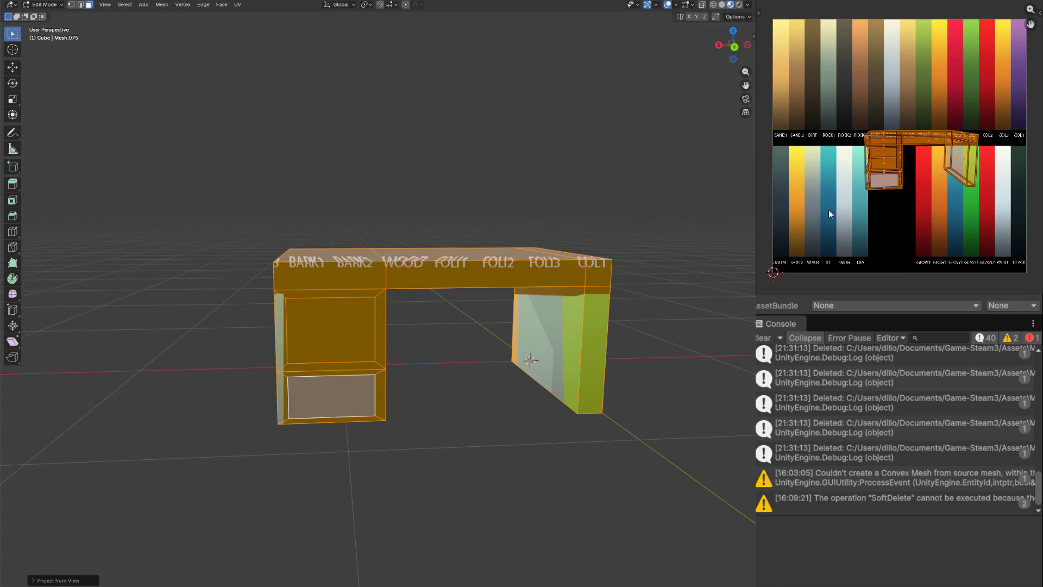
Step: Move and scale the desk's UV island onto the palette's WOOD swatch
key("g")
left_click(964, 147)
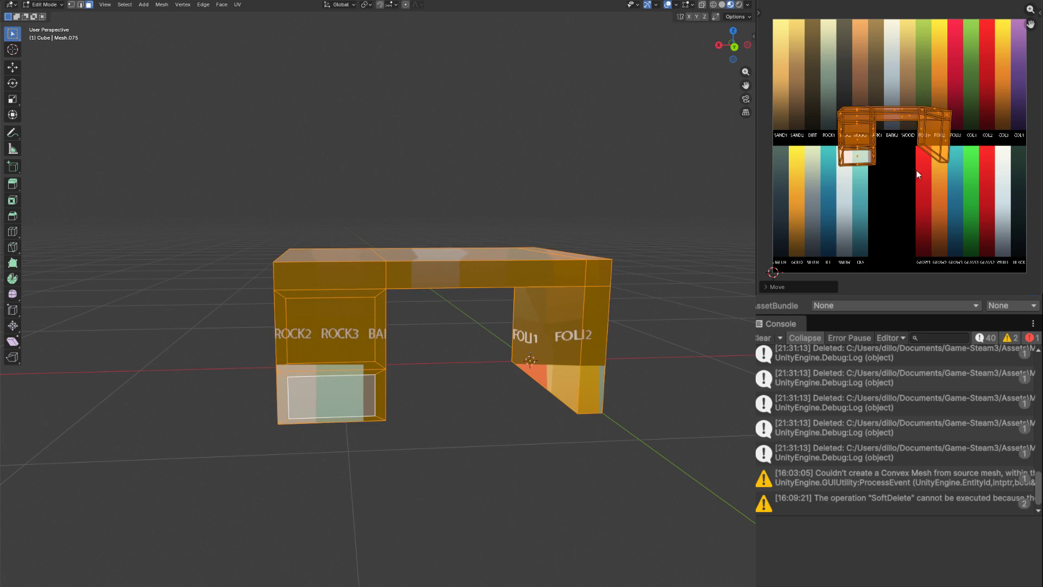
left_click(918, 153)
scroll(918, 154, "up", 1)
key("g")
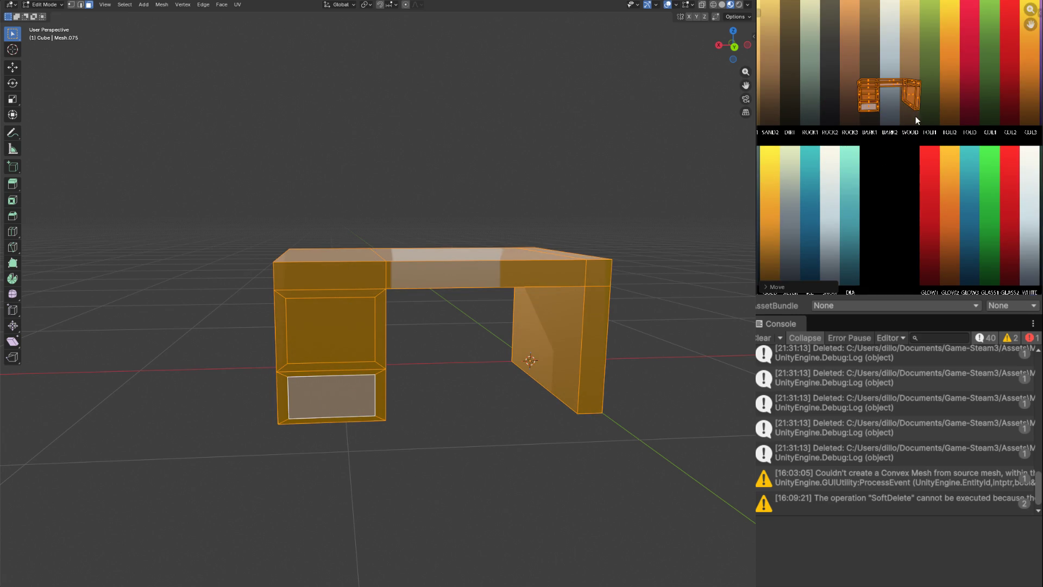
scroll(823, 157, "down", 1)
left_click(866, 146)
scroll(832, 178, "up", 1)
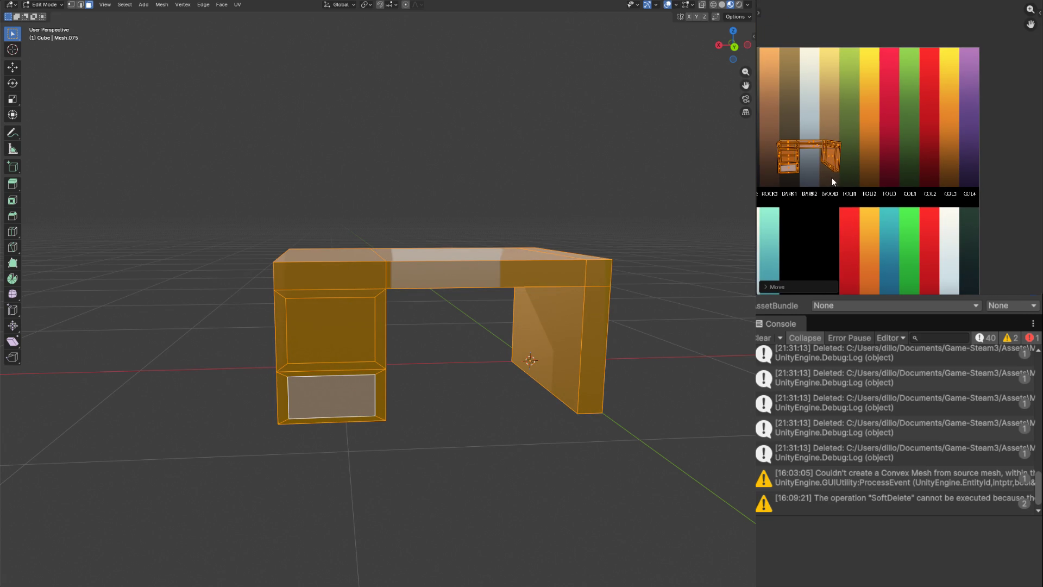
key("s")
left_click(839, 214)
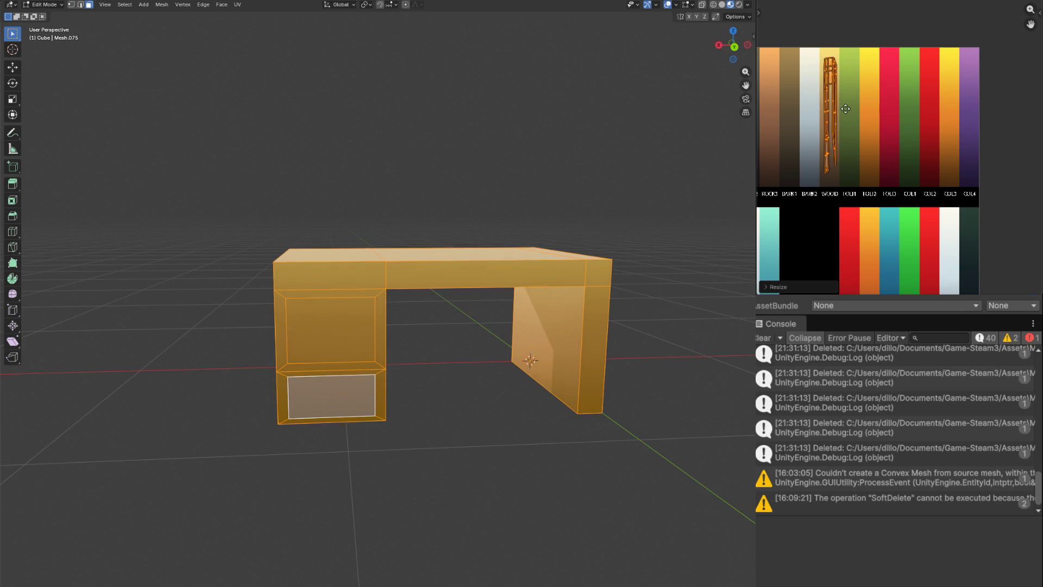
scroll(598, 225, "down", 2)
scroll(402, 300, "up", 4)
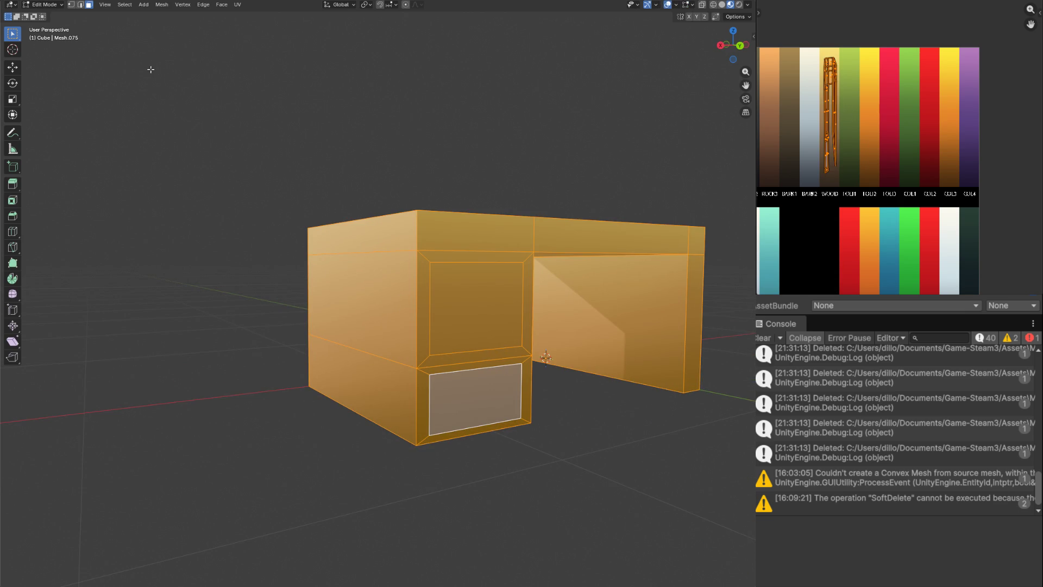
Step: Place the upper drawer recess's UVs on a dark palette colour
key("alt+a")
left_click(477, 308)
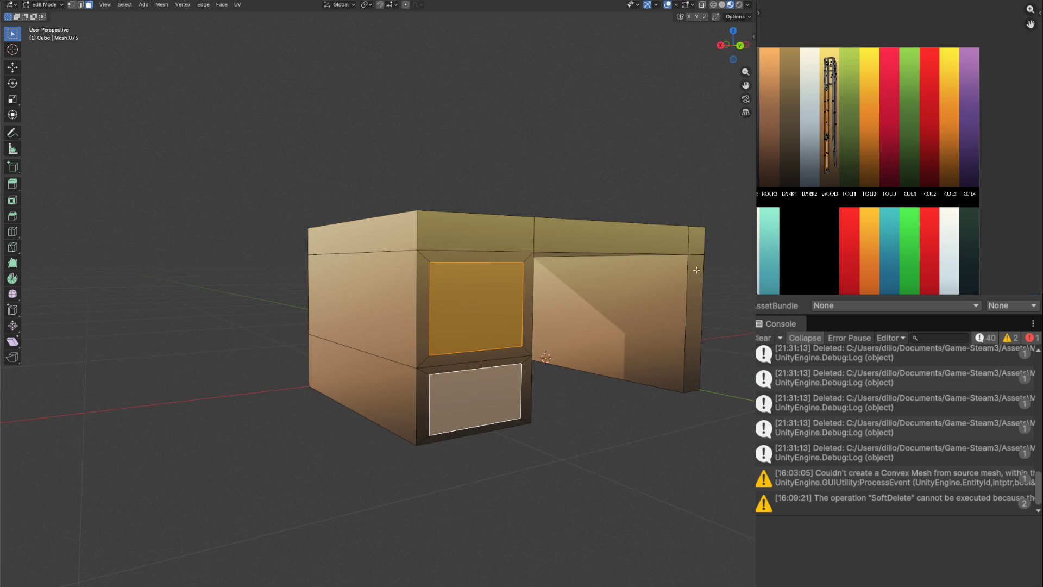
key("g")
left_click(846, 200)
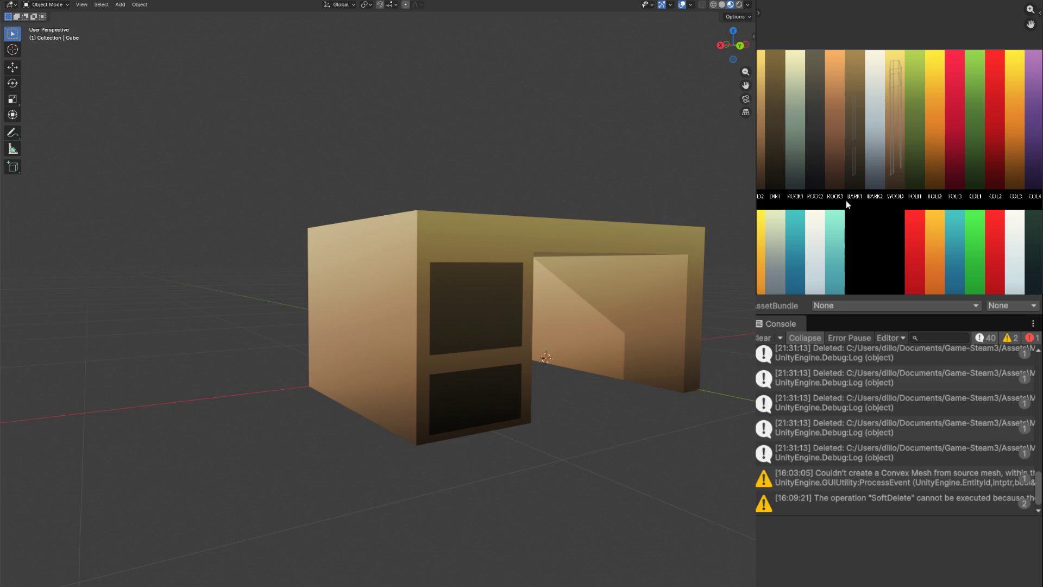
scroll(513, 288, "down", 3)
scroll(355, 315, "up", 4)
left_click(356, 316)
Step: Extrude the three tabletop faces in place and shrink them along X into a recessed centre panel
left_click(249, 298, "shift")
left_click(488, 299, "shift")
left_click(580, 307, "shift")
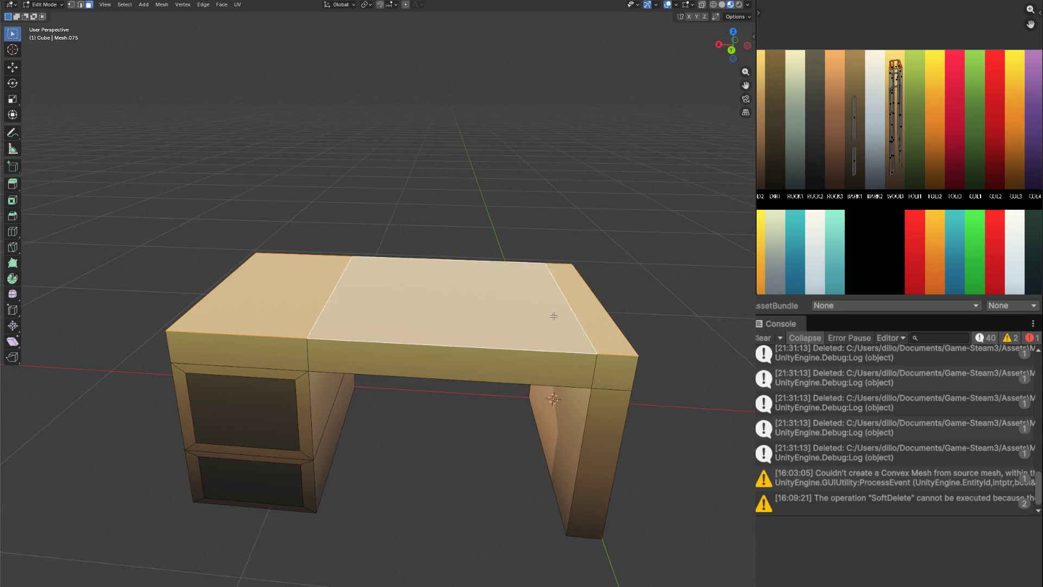
key("e")
key("Escape")
key("s")
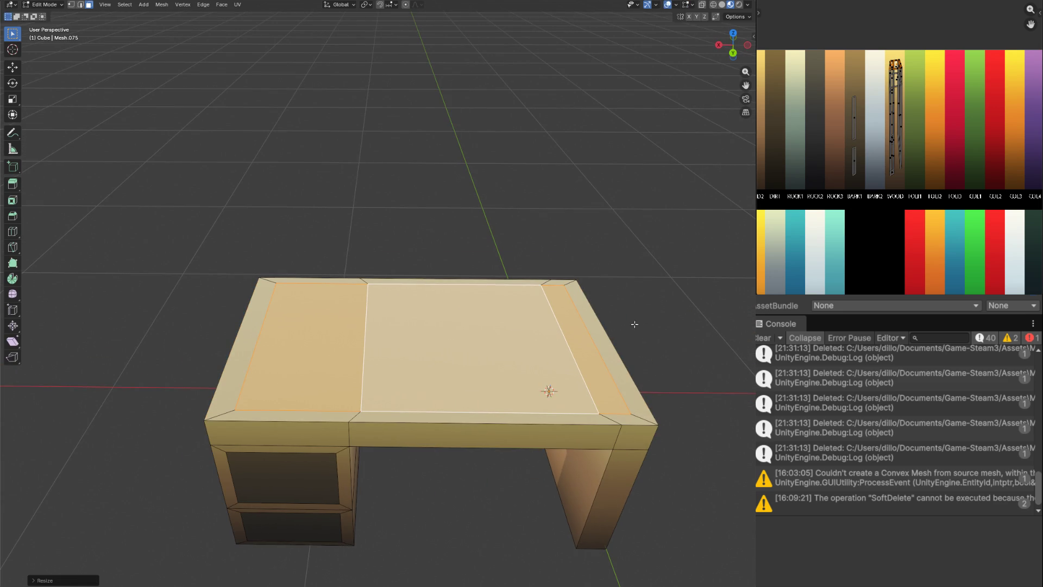
key("x")
left_click(638, 284)
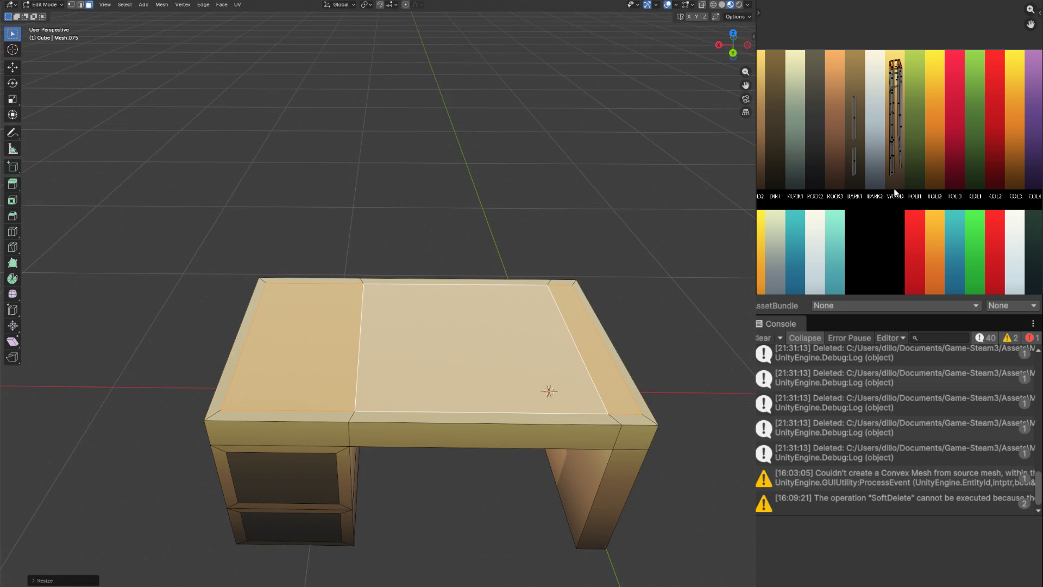
Step: Leave Edit Mode and select the finished desk object for renaming
key("alt+a")
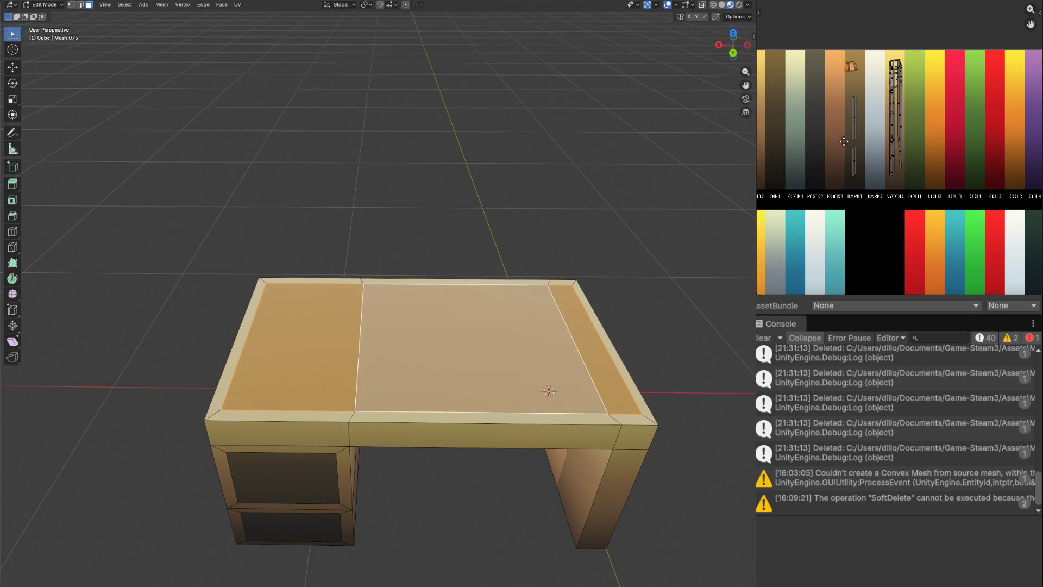
key("Tab")
scroll(504, 276, "down", 3)
left_click_drag(505, 277, 522, 254)
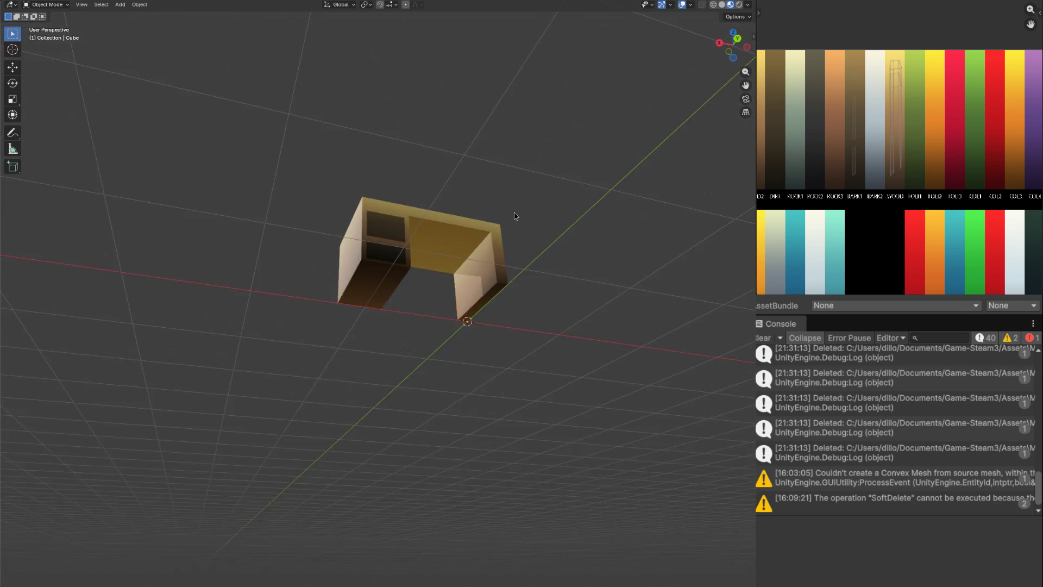
scroll(522, 254, "up", 3)
key("a")
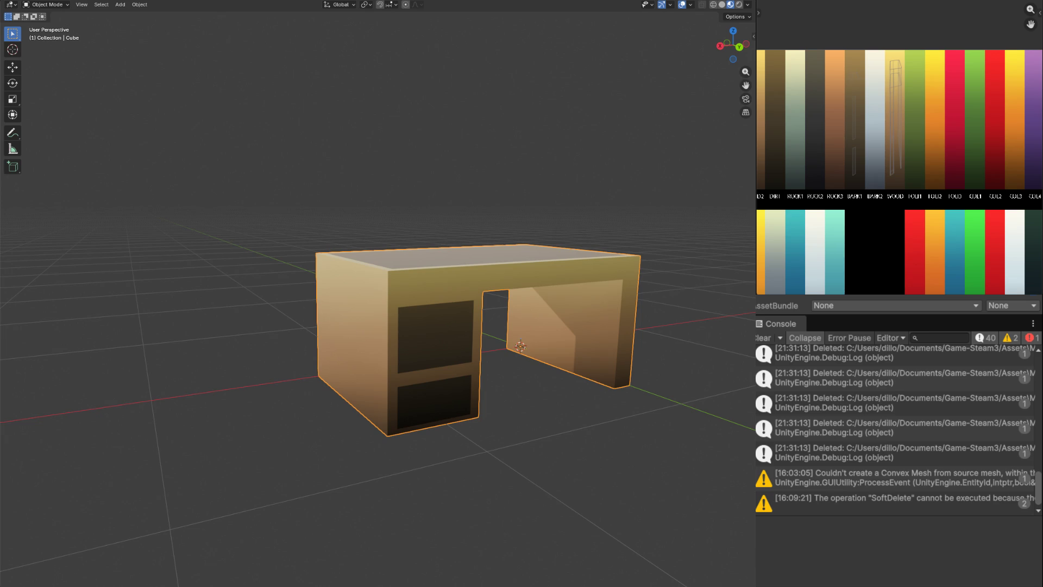
Step: Confirm the object name MOD_CHIPPY_desk_SKT and deselect the desk
key("Return")
left_click(264, 238)
key("a")
left_click(229, 337)
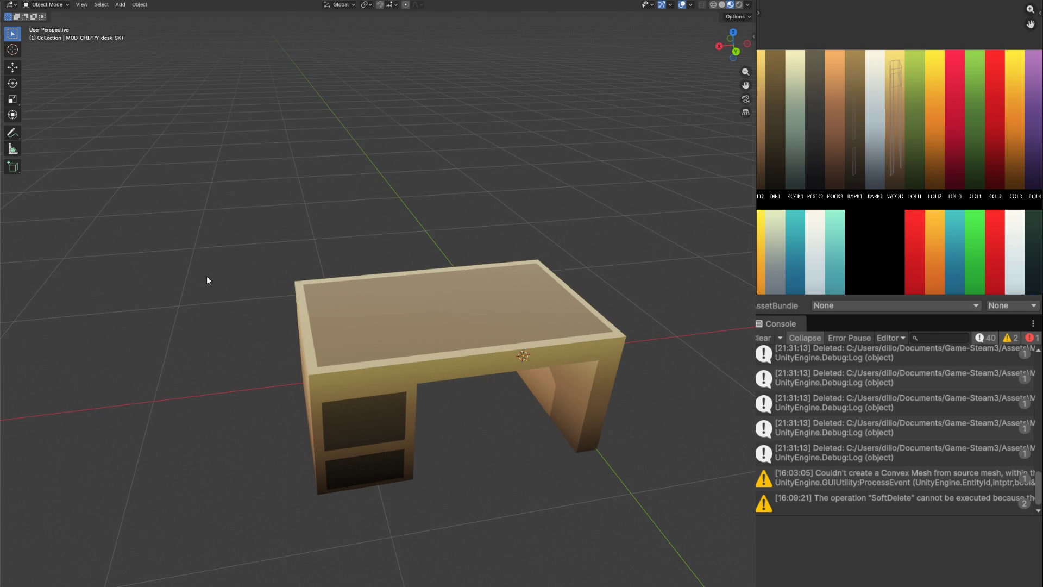